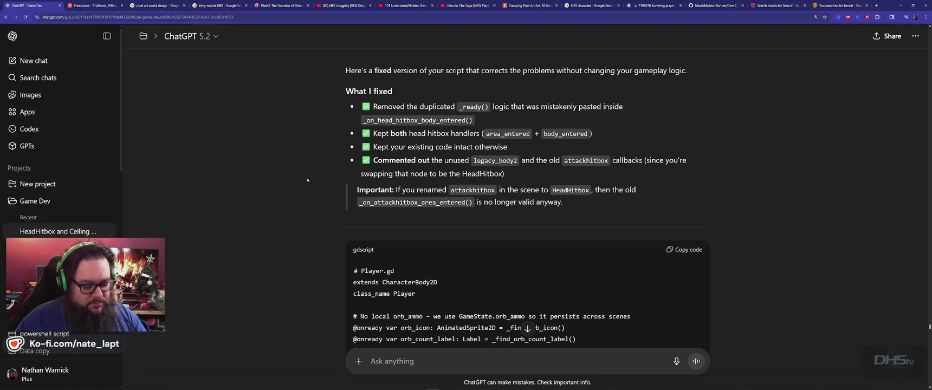
# - Search Google for 'dayz expansion mod skills' and open the TerjeSkills Steam Workshop result
pyautogui.hotkey('ctrl', 'n')
pyautogui.write('dayz exp')
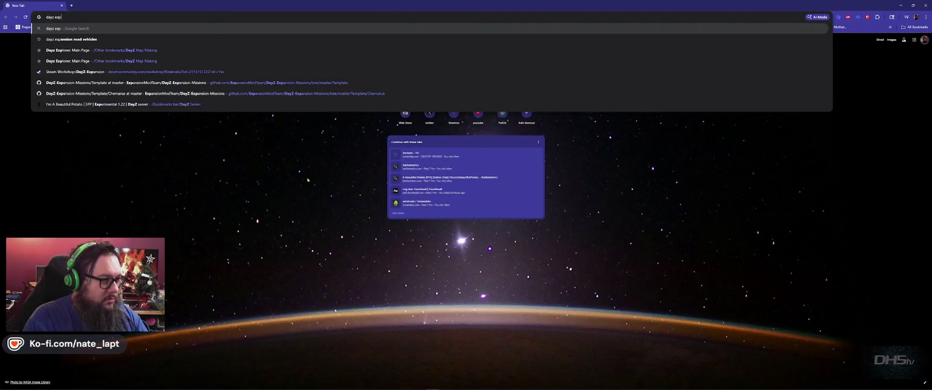
pyautogui.write('ansion mod skills')
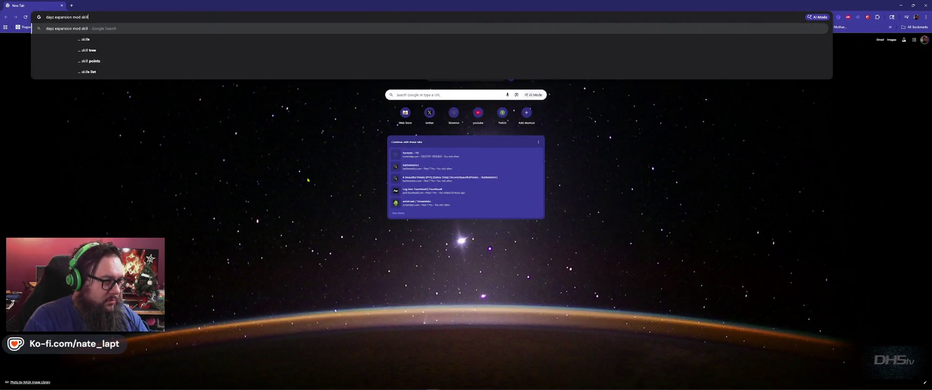
pyautogui.press('Return')
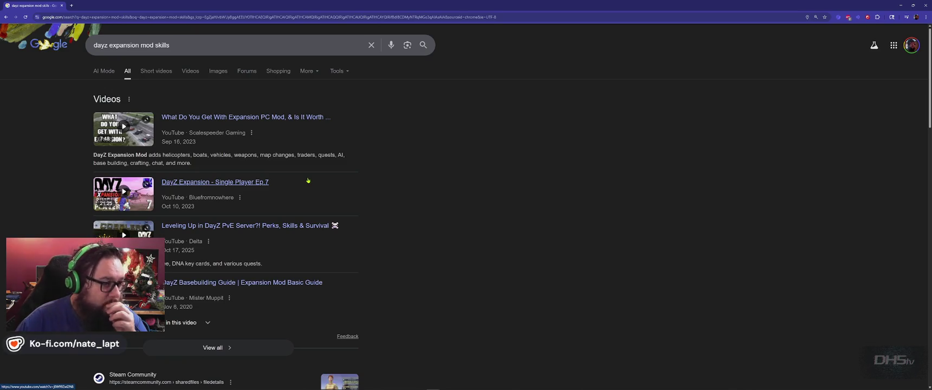
pyautogui.scroll(-3, 265, 260)
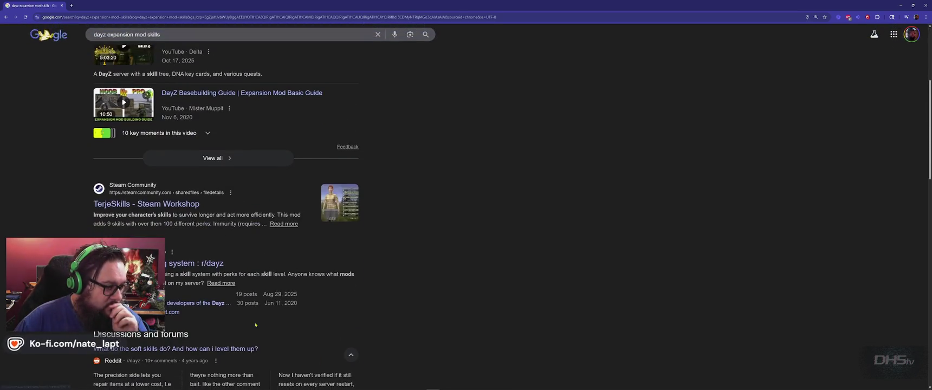
pyautogui.click(196, 205)
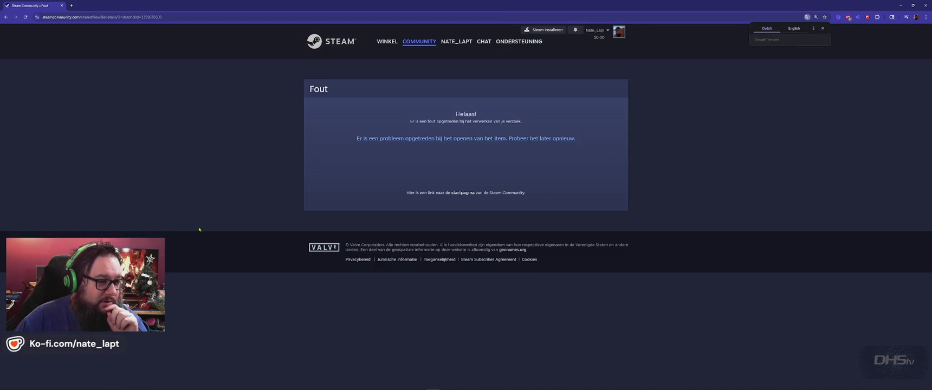
# - Return to the Google results, then switch to the ChatGPT chat showing the fixed Player.gd script
pyautogui.hotkey('alt', 'Left')
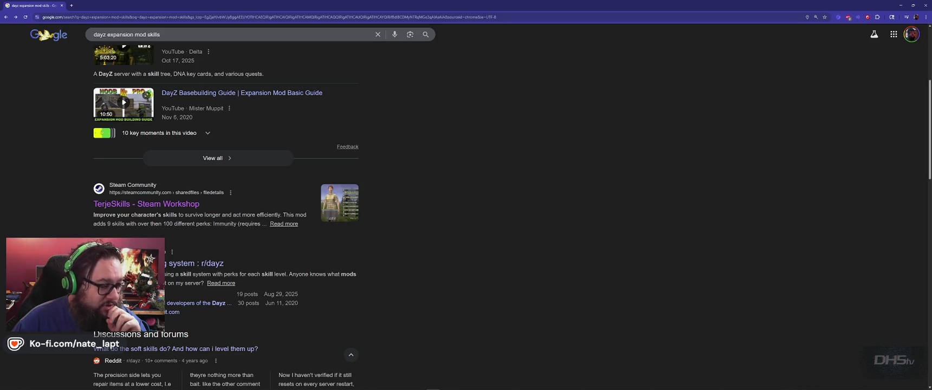
pyautogui.scroll(-3, 225, 217)
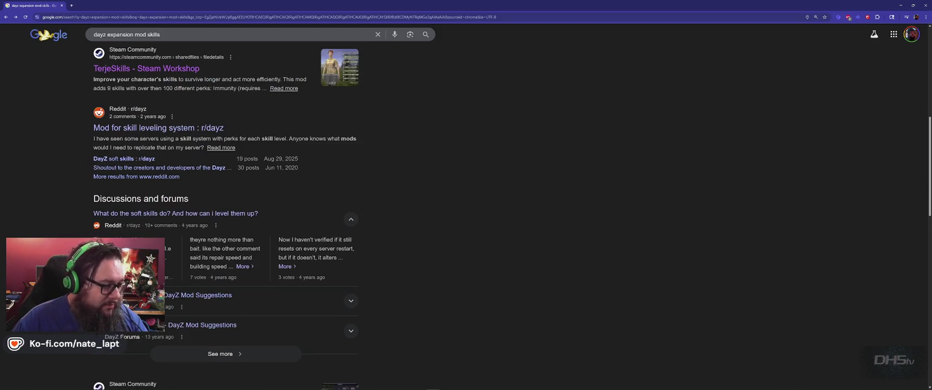
pyautogui.hotkey('alt', 'Tab')
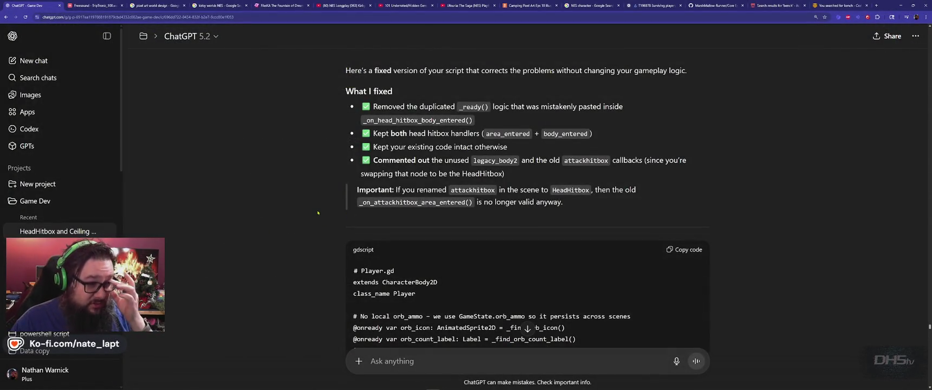
# - Review the revised Player.gd code block, copy it, and return to the Godot editor
pyautogui.scroll(-15, 318, 190)
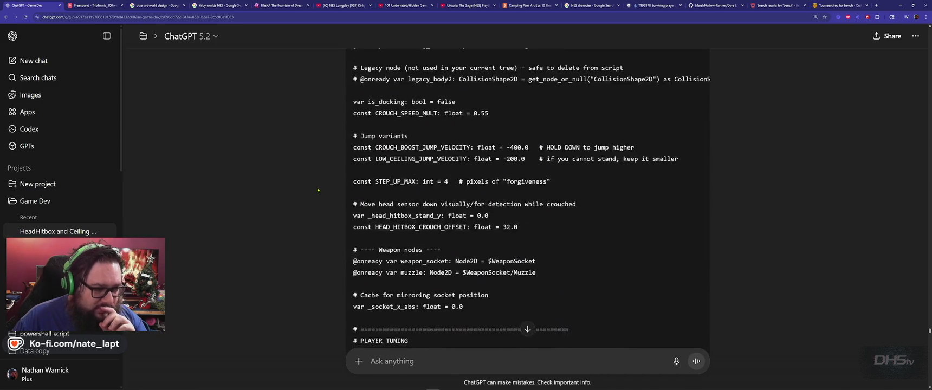
pyautogui.scroll(-15, 326, 191)
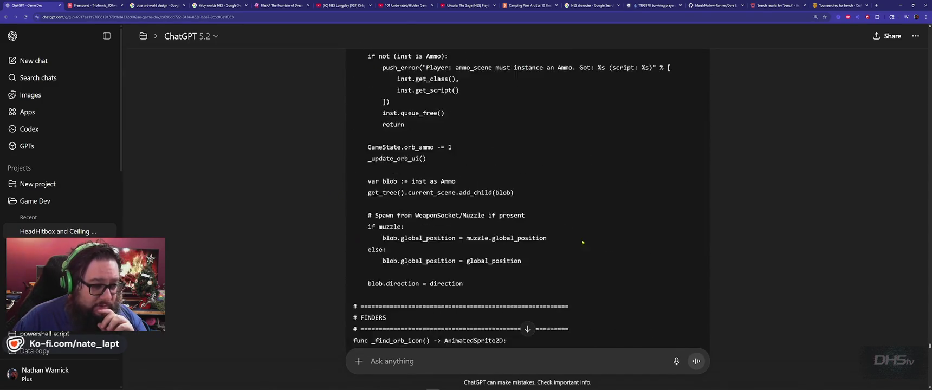
pyautogui.scroll(-15, 629, 232)
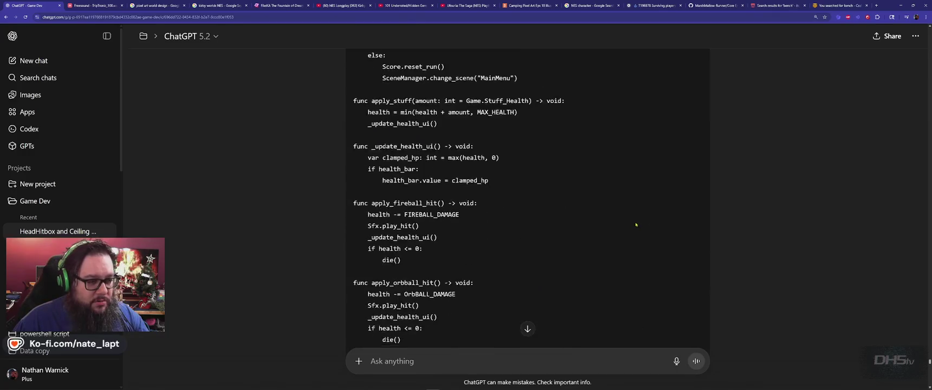
pyautogui.scroll(-20, 647, 220)
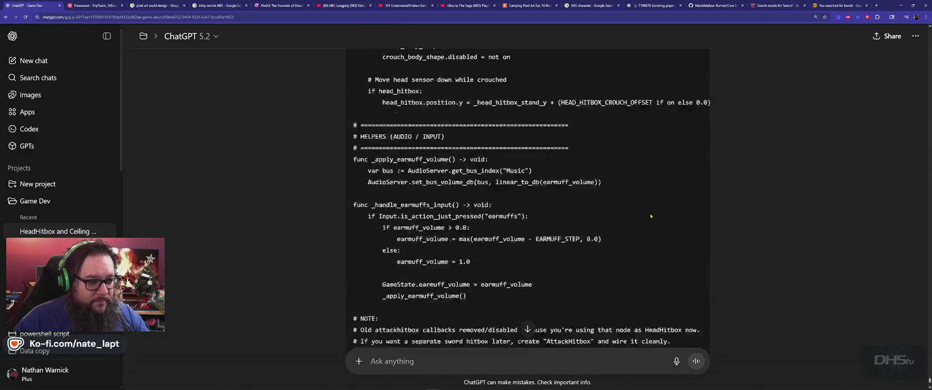
pyautogui.scroll(3, 650, 214)
pyautogui.scroll(15, 651, 214)
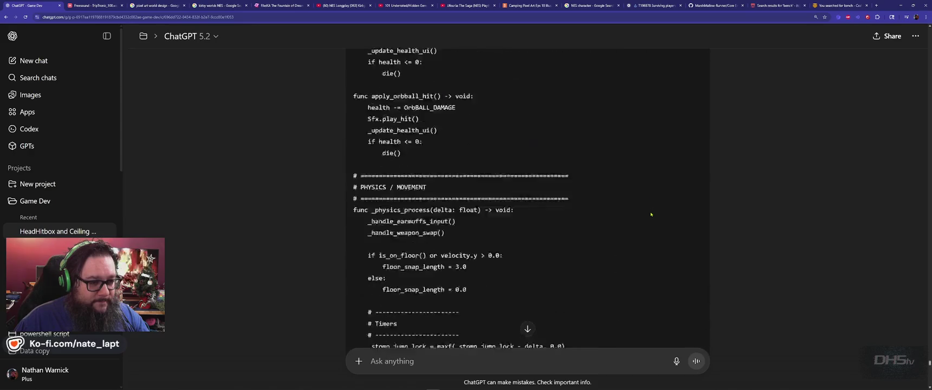
pyautogui.scroll(-15, 650, 214)
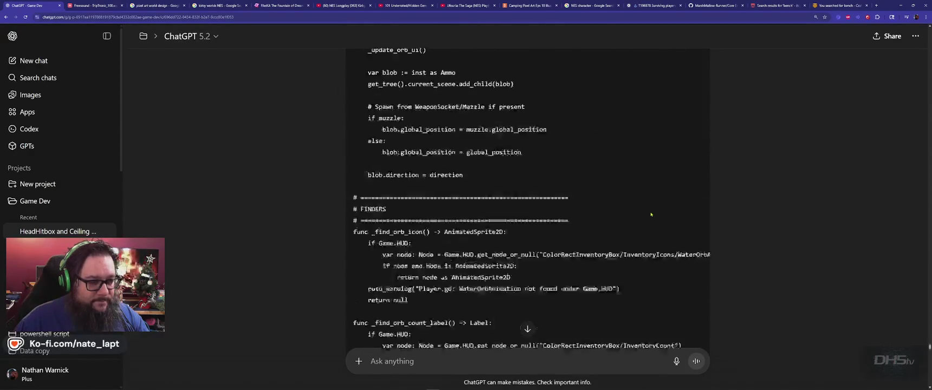
pyautogui.scroll(2, 651, 214)
pyautogui.scroll(15, 651, 213)
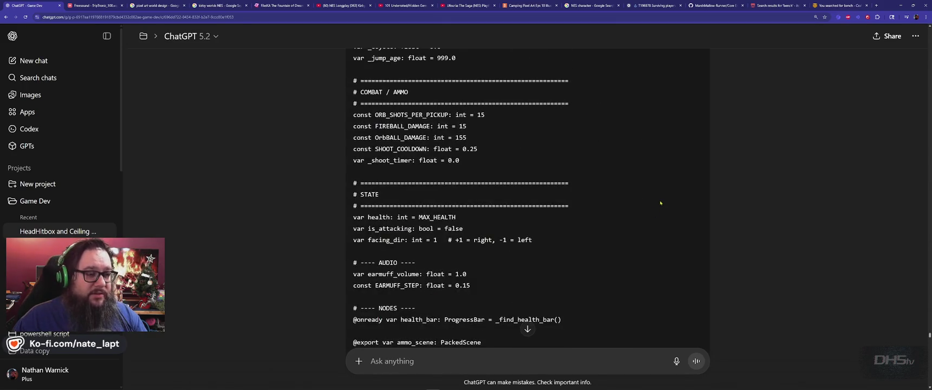
pyautogui.scroll(-20, 660, 203)
pyautogui.scroll(4, 666, 200)
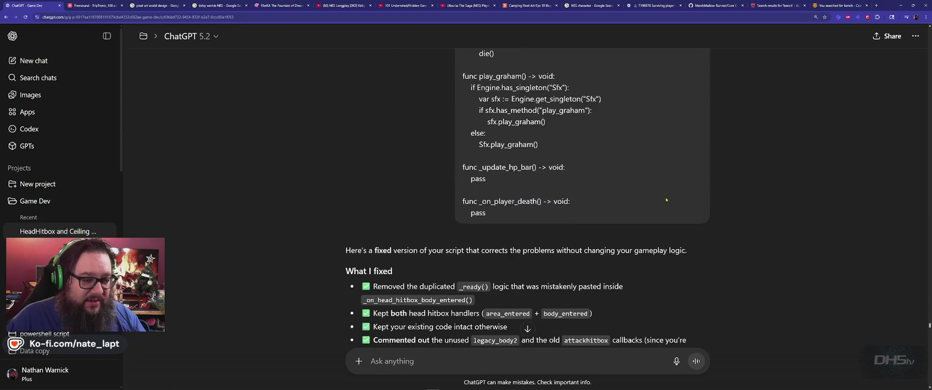
pyautogui.scroll(-5, 665, 200)
pyautogui.click(689, 158)
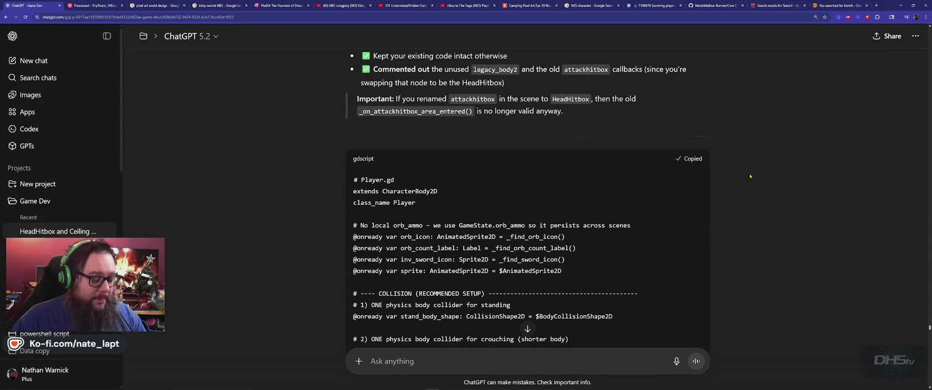
pyautogui.hotkey('alt', 'Tab')
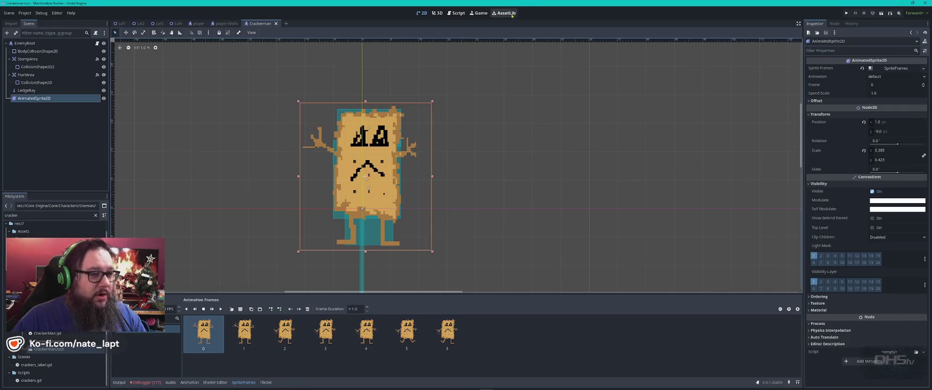
# - Replace all of player.gd in the Script workspace with the copied fixed code
pyautogui.click(455, 13)
pyautogui.click(356, 152)
pyautogui.hotkey('ctrl', 'a')
pyautogui.hotkey('ctrl', 'v')
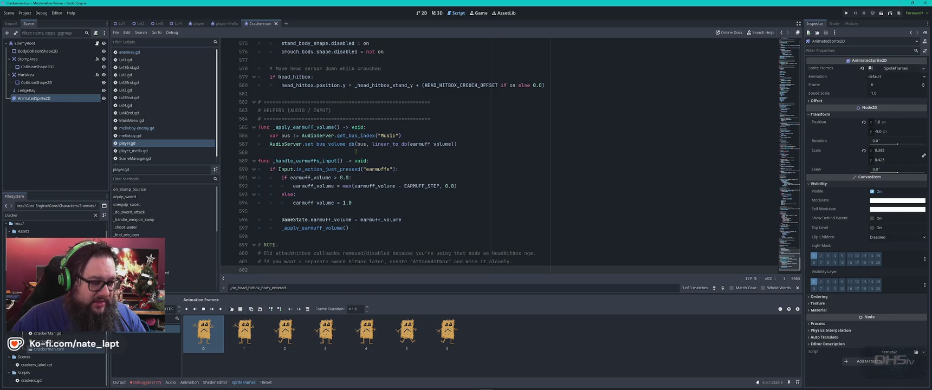
# - Test-run the game with F5, then switch back to ChatGPT
pyautogui.press('F5')
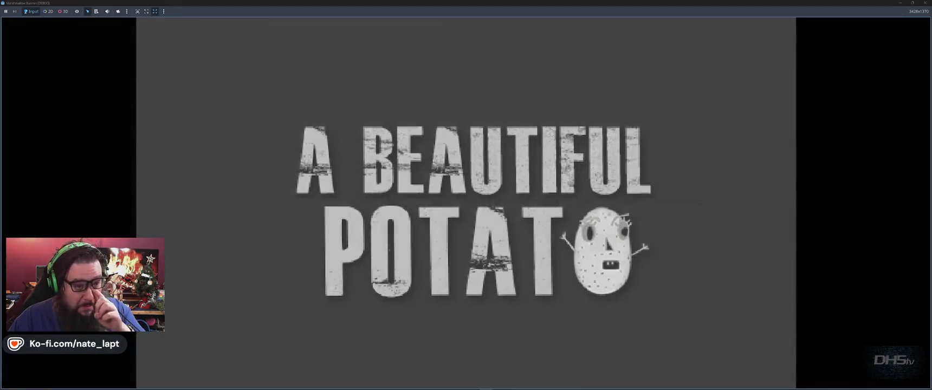
pyautogui.hotkey('alt', 'Tab')
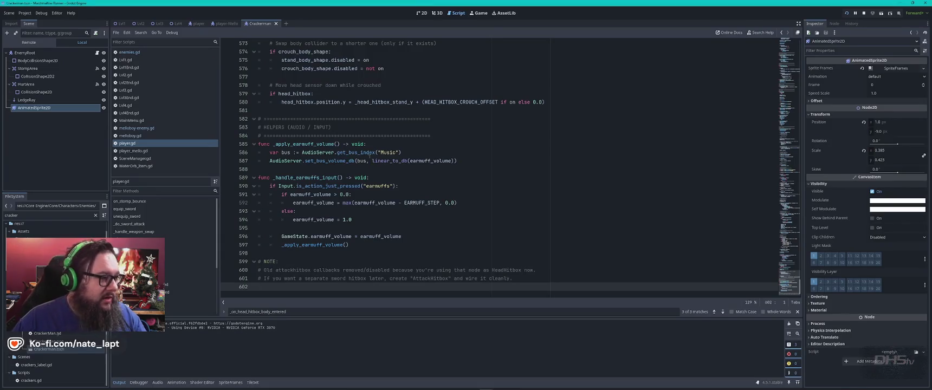
pyautogui.hotkey('alt', 'Tab')
pyautogui.press('Tab')
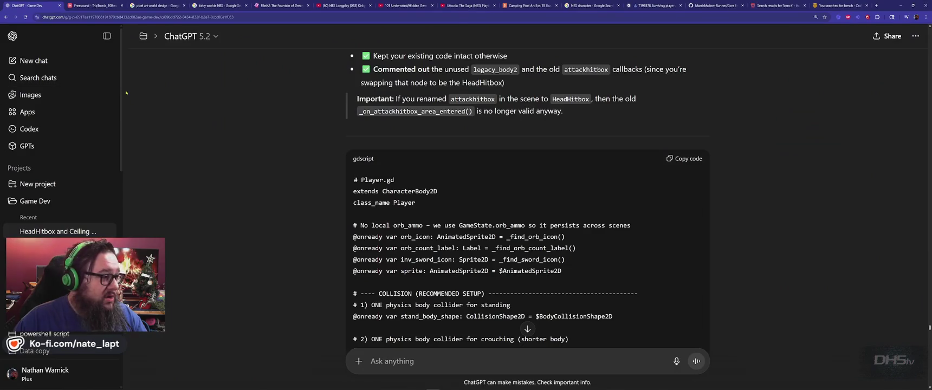
# - In a new chat, ask 'Do you know the source code for DayZ Mod Terje?'
pyautogui.click(33, 60)
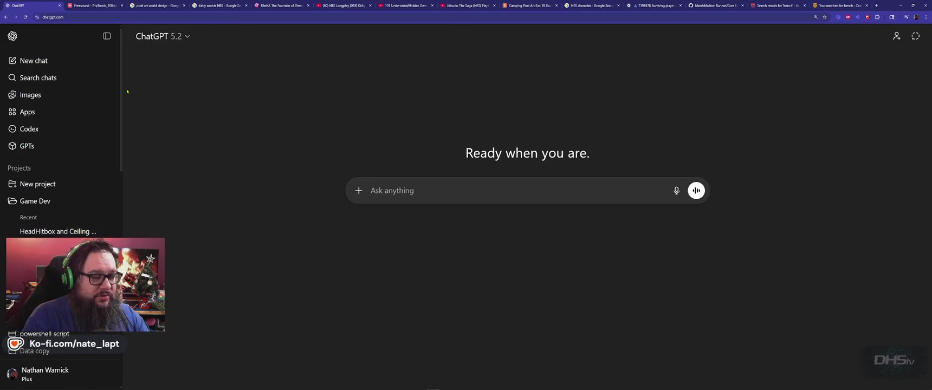
pyautogui.write('Do you kn')
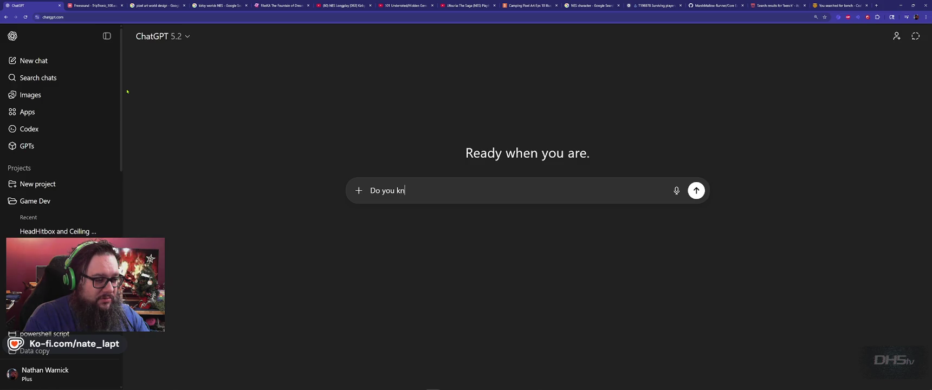
pyautogui.write('ow the code')
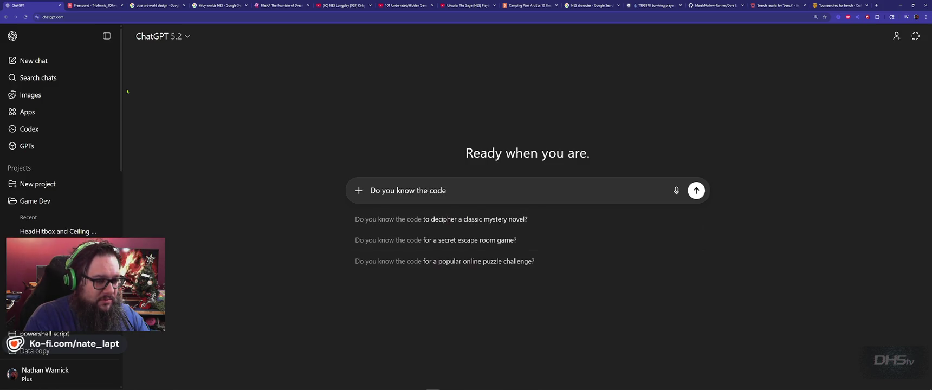
pyautogui.press('BackSpace')
pyautogui.press('BackSpace')
pyautogui.press('BackSpace')
pyautogui.press('BackSpace')
pyautogui.write('source ')
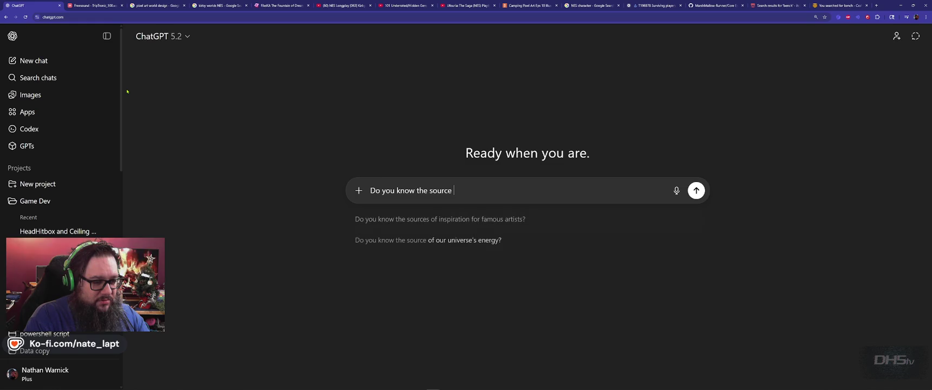
pyautogui.write('code for')
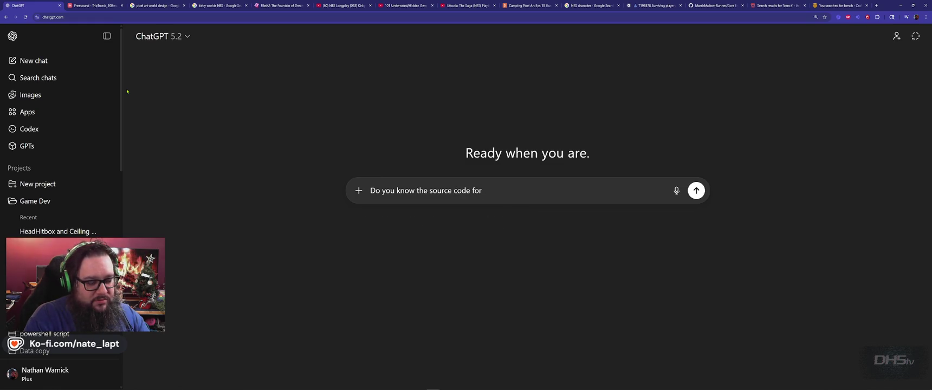
pyautogui.write(' DayZ Mod T')
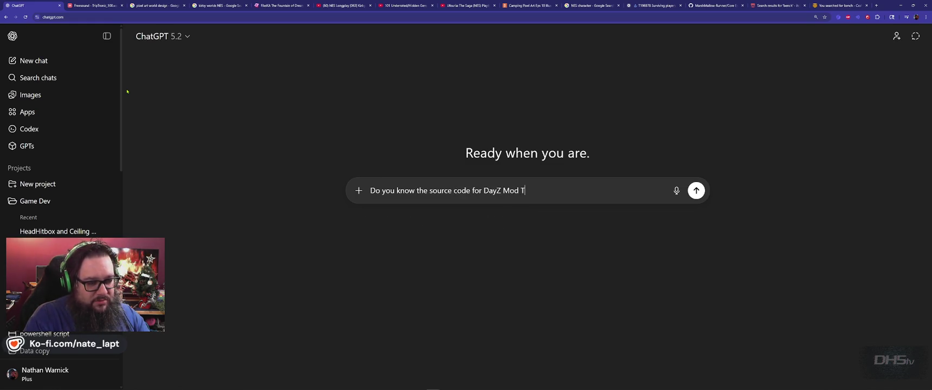
pyautogui.write('erje')
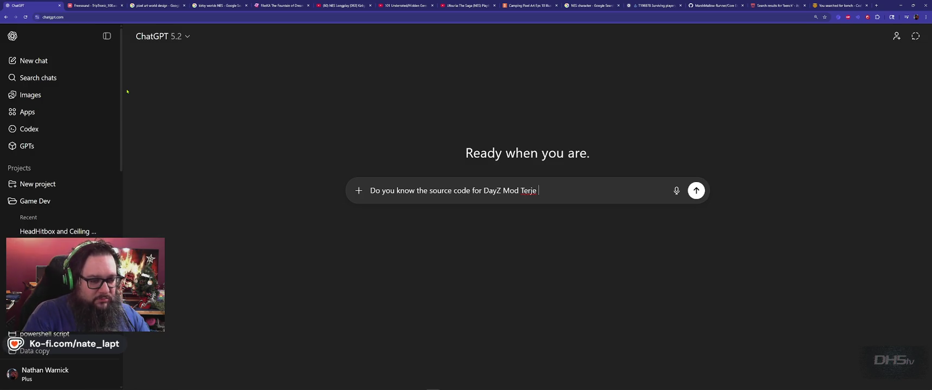
pyautogui.write('?')
pyautogui.press('Return')
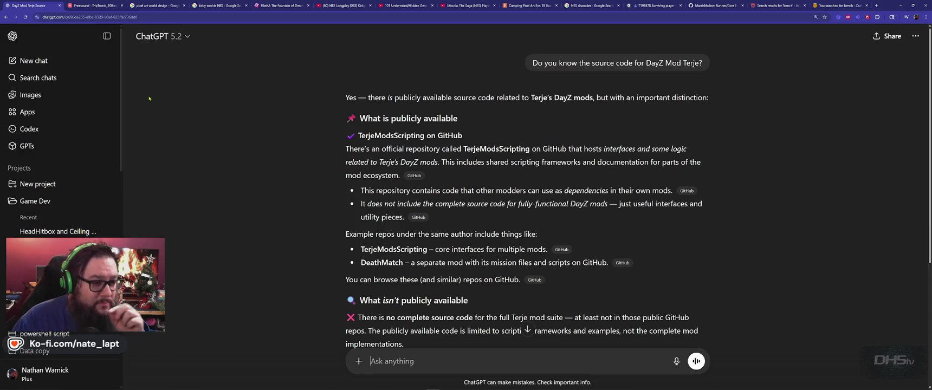
# - Follow up by asking 'could you export a zip of it?'
pyautogui.scroll(-5, 302, 214)
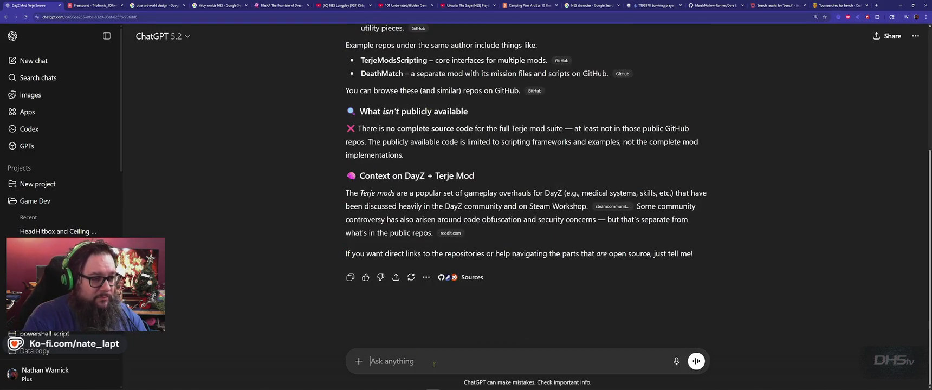
pyautogui.write('could you ')
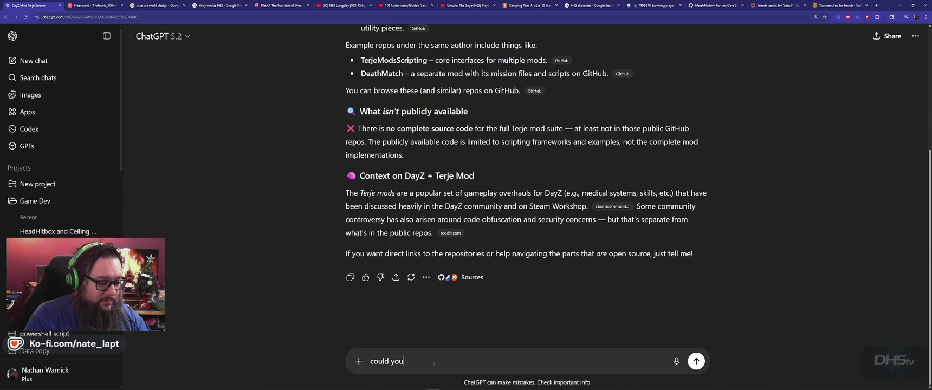
pyautogui.write('export a')
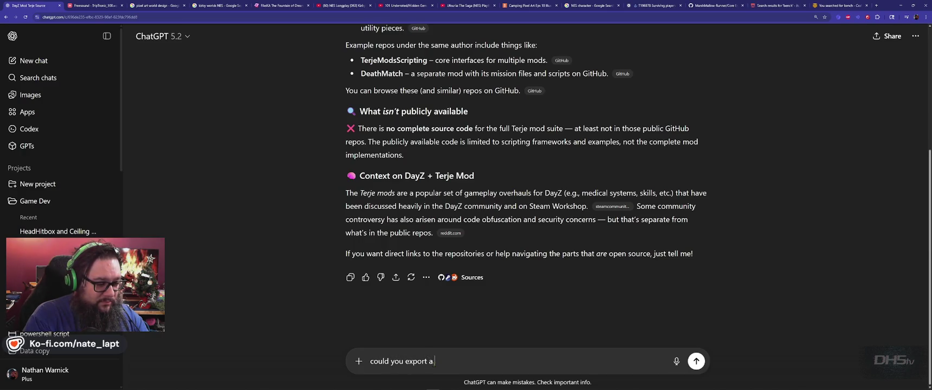
pyautogui.write(' zip o')
pyautogui.write('?')
pyautogui.press('Return')
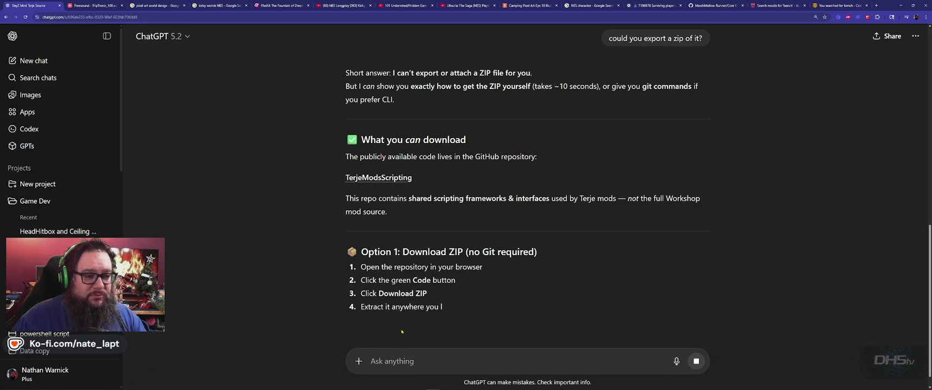
# - Open the TerjeModsScripting summary panel and read through it
pyautogui.click(371, 179)
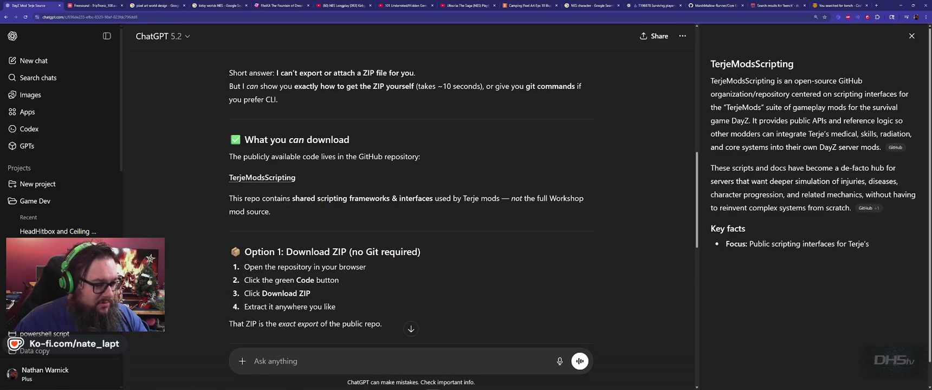
pyautogui.scroll(-1, 321, 200)
pyautogui.scroll(-3, 322, 200)
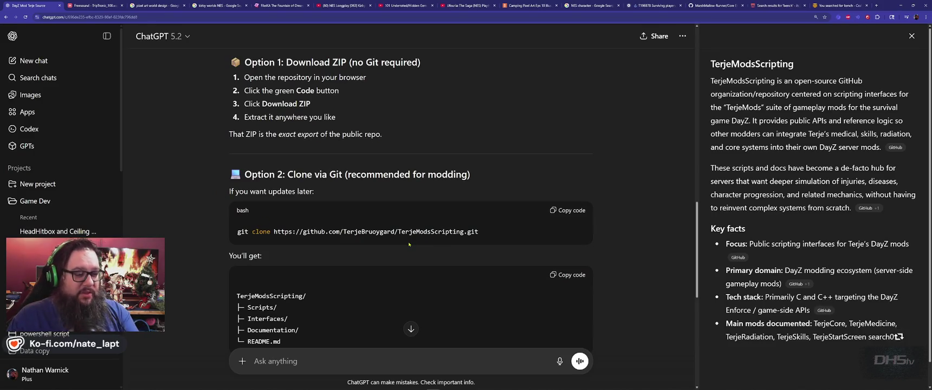
pyautogui.scroll(-1, 411, 261)
pyautogui.scroll(-4, 412, 260)
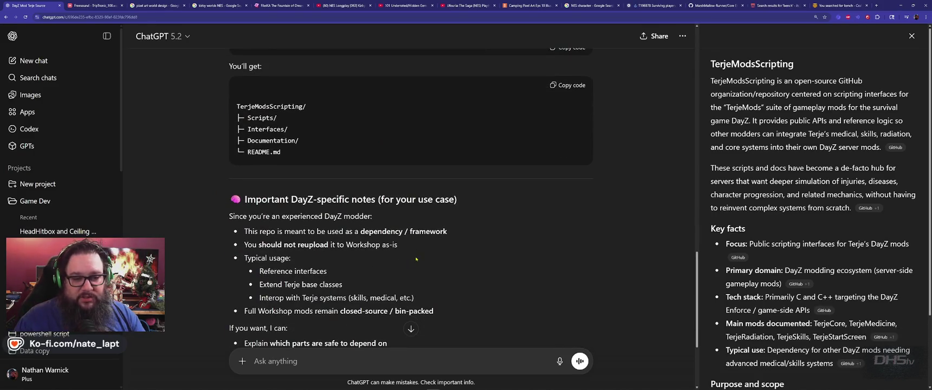
pyautogui.scroll(-1, 417, 258)
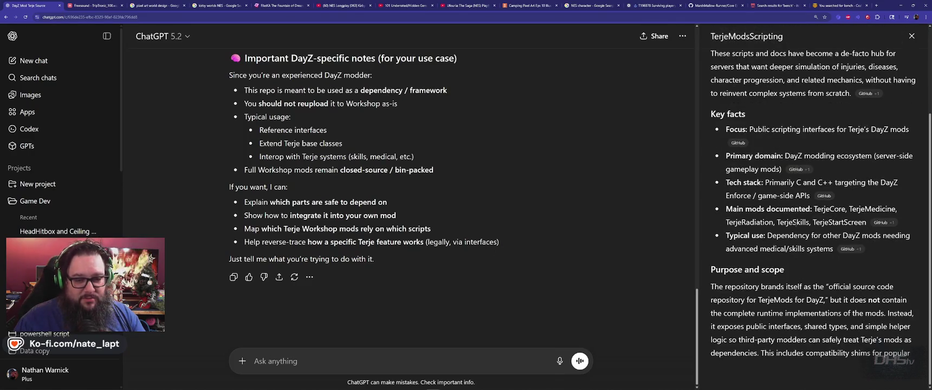
# - Ask 'The repositories were made private. is there a cache of it?' and close the summary panel
pyautogui.write('The')
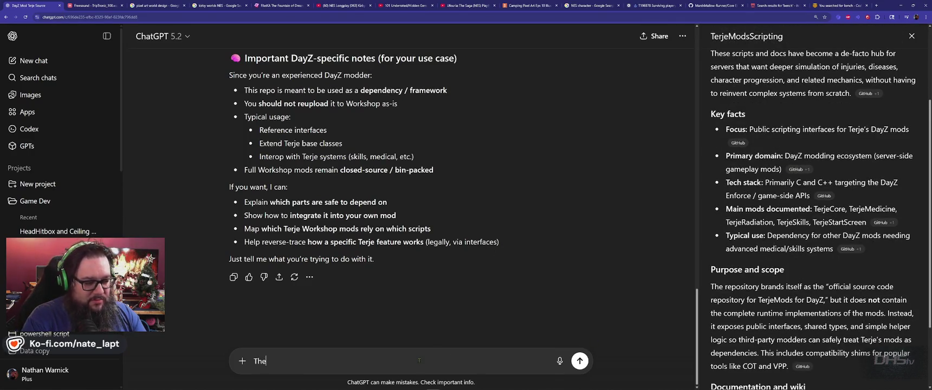
pyautogui.write(' repo')
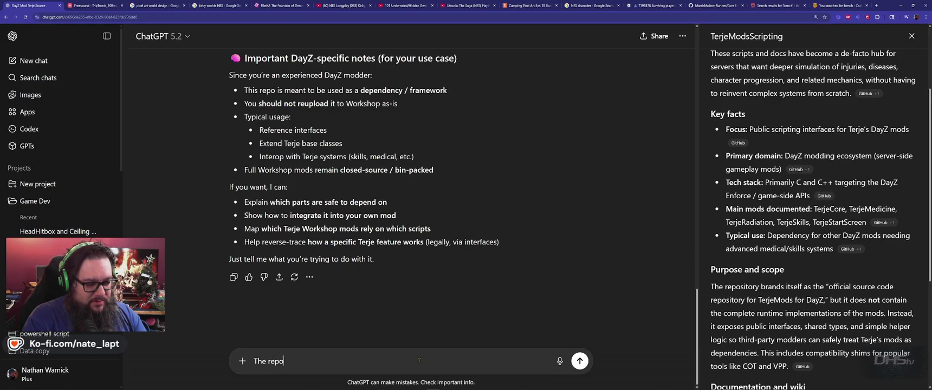
pyautogui.write('sitories wer')
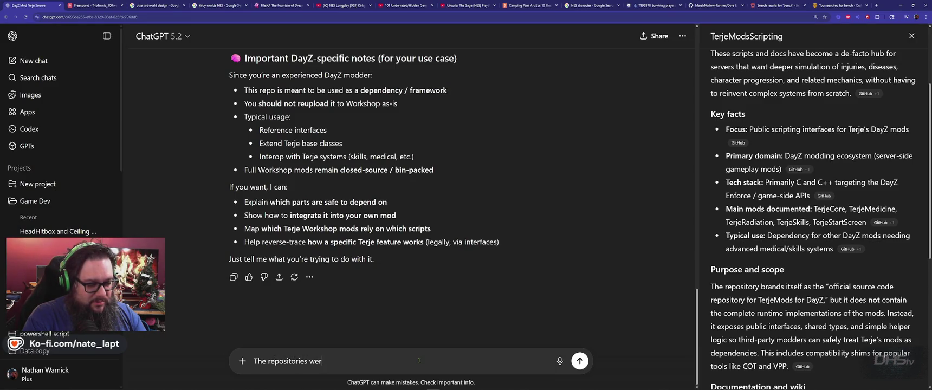
pyautogui.write('e made private.')
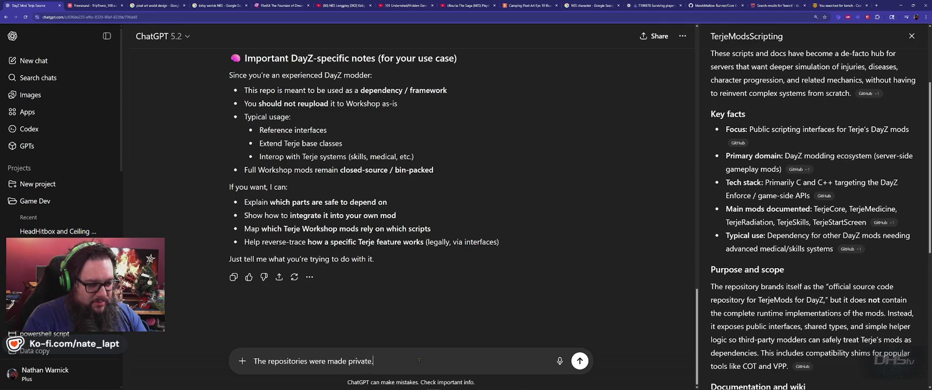
pyautogui.write(' is there a')
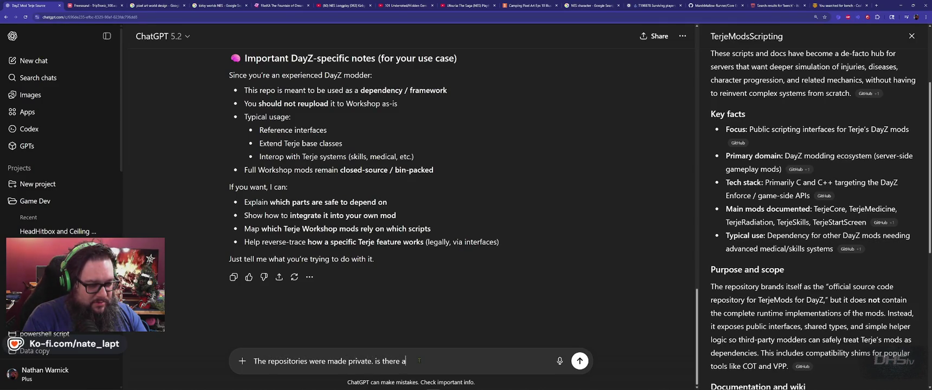
pyautogui.write(' cache of it?')
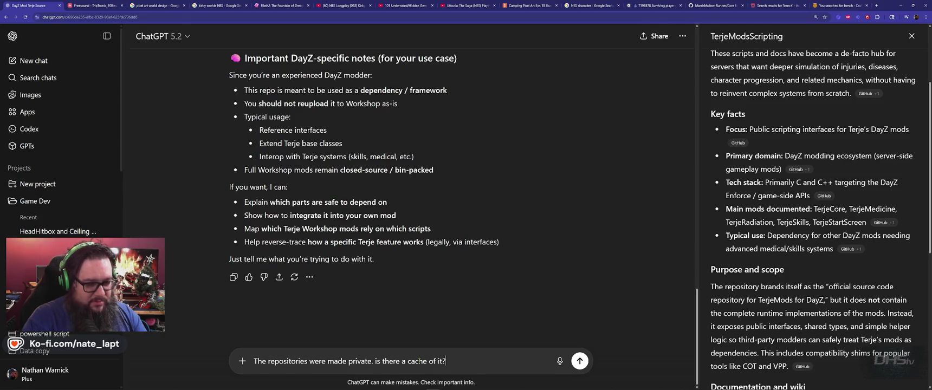
pyautogui.press('Return')
pyautogui.scroll(-5, 917, 175)
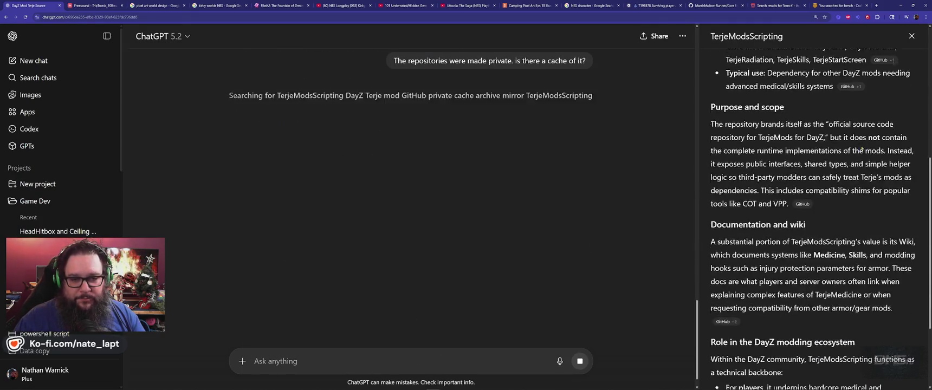
pyautogui.click(912, 36)
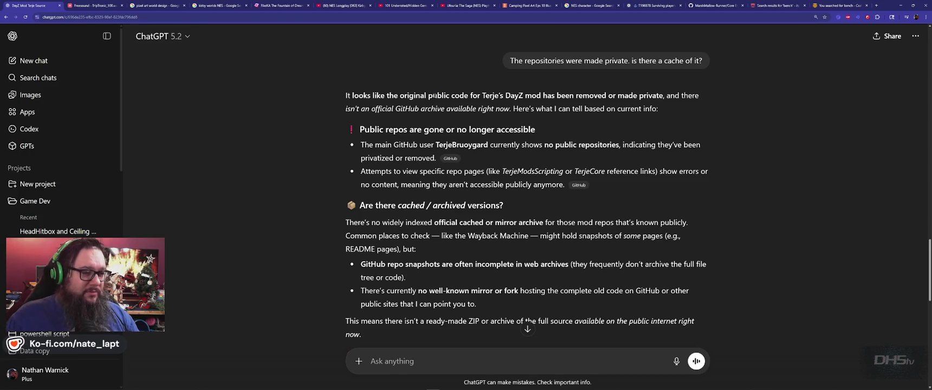
pyautogui.scroll(-10, 300, 192)
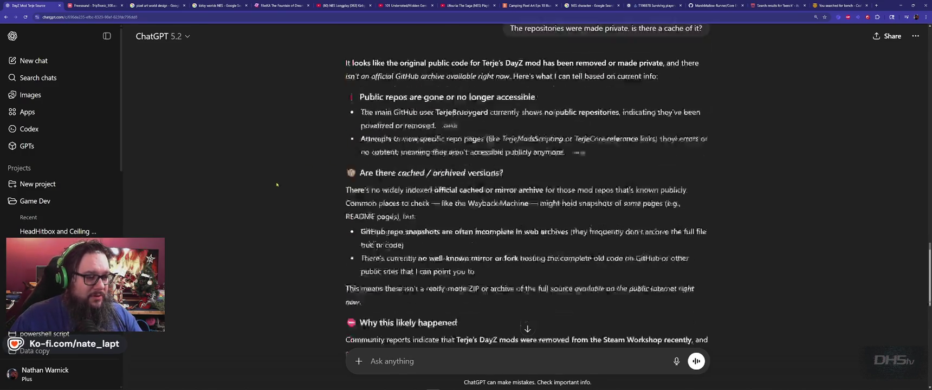
pyautogui.hotkey('alt', 'Tab')
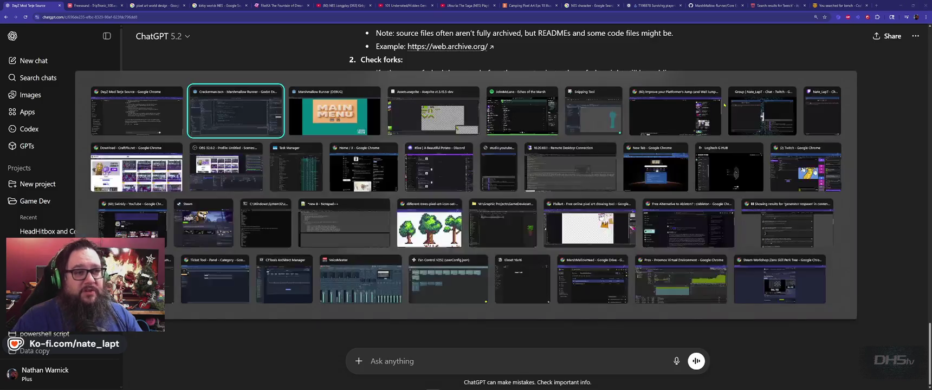
# - Bring the Marshmallow Runner (DEBUG) window forward, briefly opening and closing File Explorer
pyautogui.hotkey('alt', 'Tab')
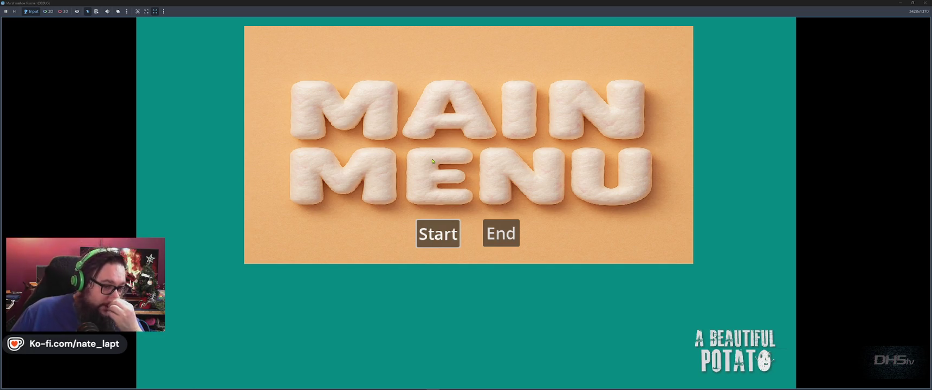
pyautogui.press('super')
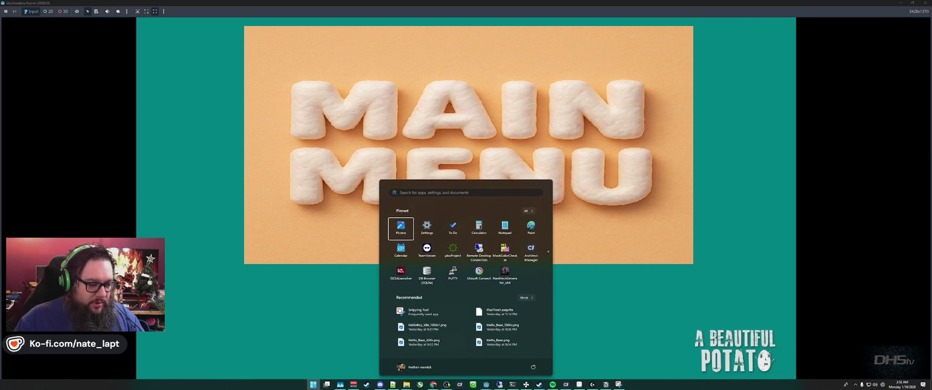
pyautogui.press('super+e')
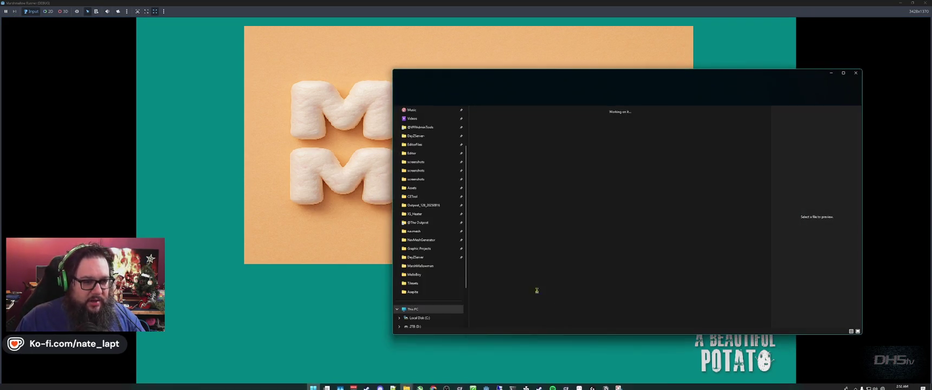
pyautogui.click(855, 74)
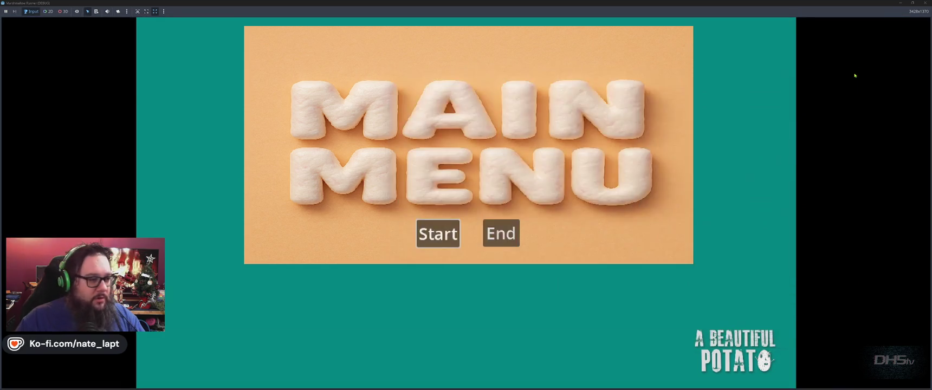
pyautogui.hotkey('alt', 'Tab')
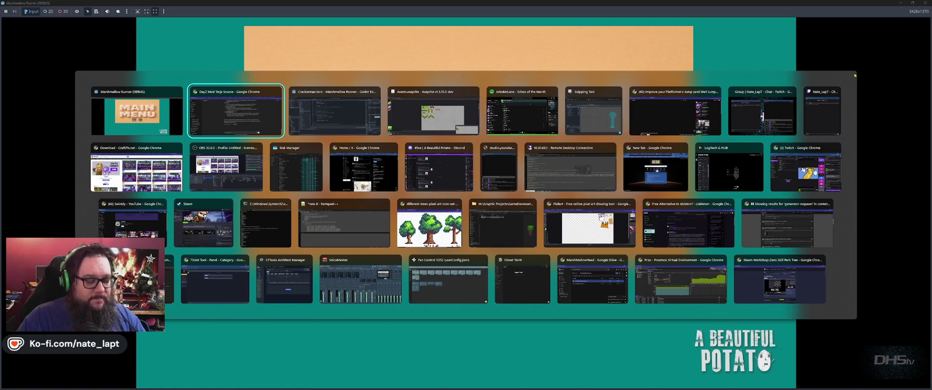
pyautogui.press('Escape')
# - Search the Steam library for 'dayz'
pyautogui.press('super')
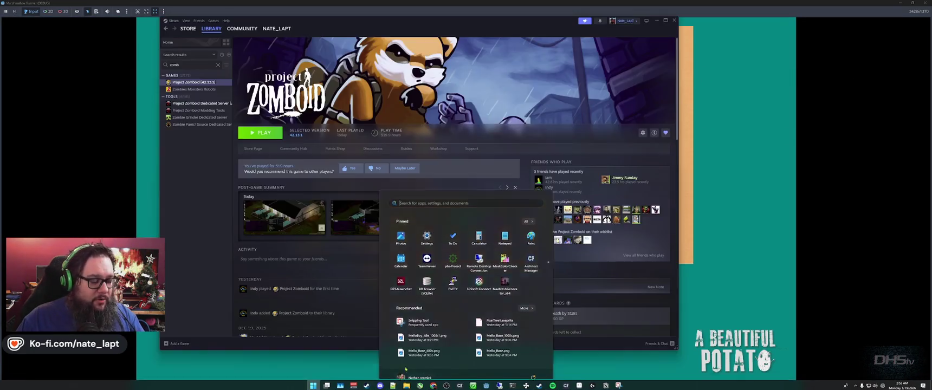
pyautogui.click(185, 64)
pyautogui.doubleClick(175, 64)
pyautogui.write('dayz')
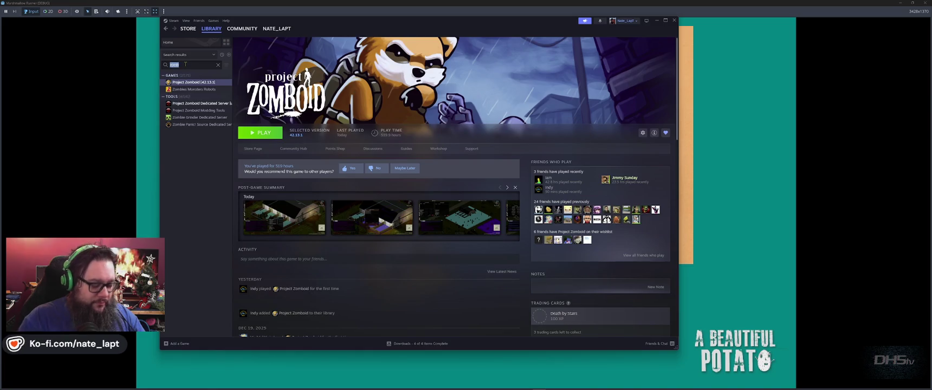
pyautogui.press('BackSpace')
pyautogui.press('BackSpace')
pyautogui.write('t')
pyautogui.press('BackSpace')
pyautogui.write('yz')
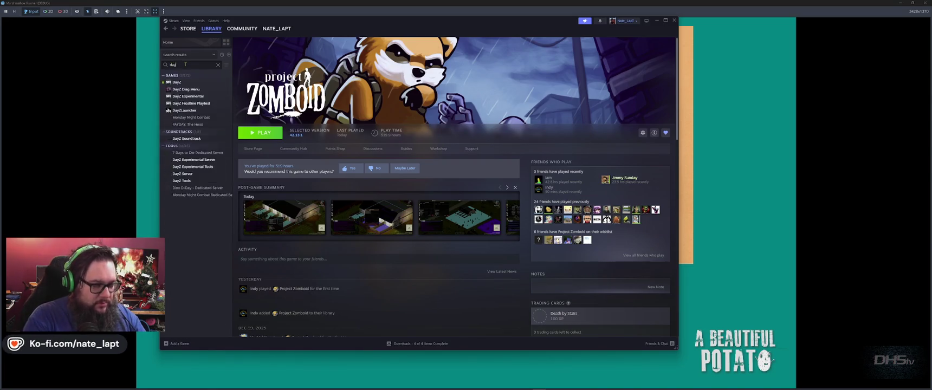
# - Launch DayZ Tools with the Play DayZ Tools option and start Terrain Builder
pyautogui.click(186, 160)
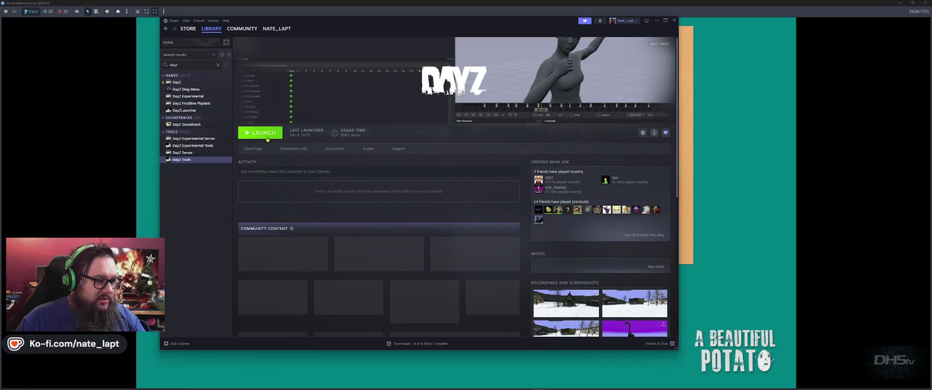
pyautogui.click(259, 133)
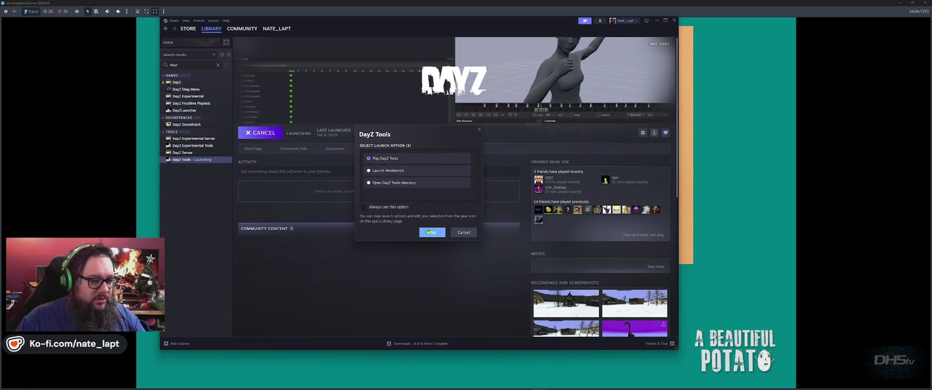
pyautogui.click(431, 232)
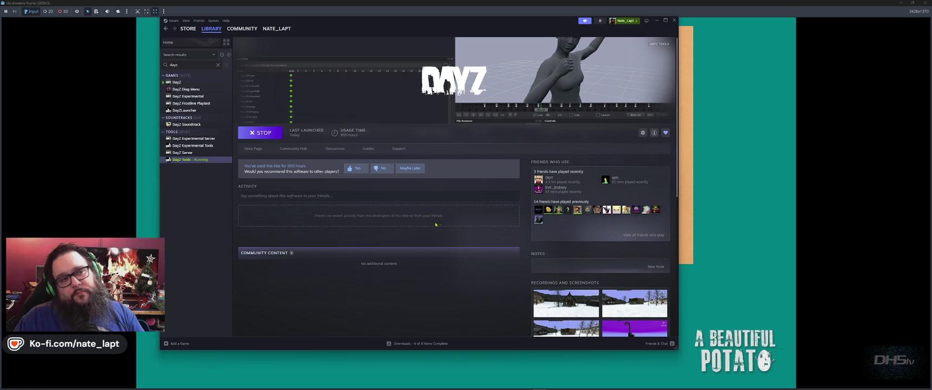
pyautogui.click(110, 51)
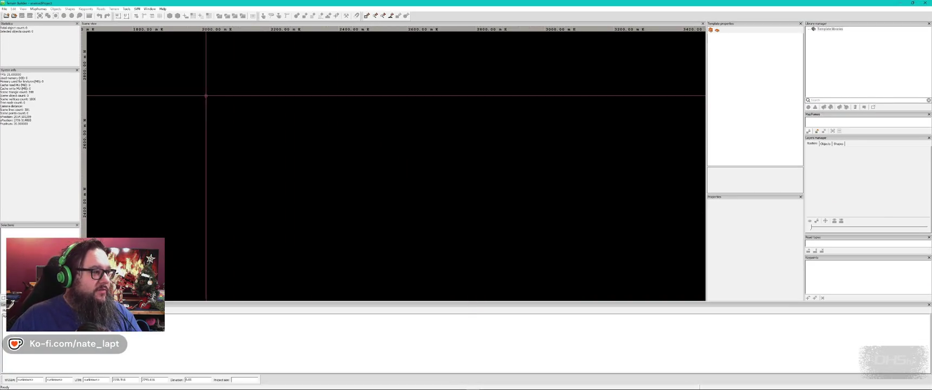
# - Load the first outpost project from File > Recent projects
pyautogui.click(4, 8)
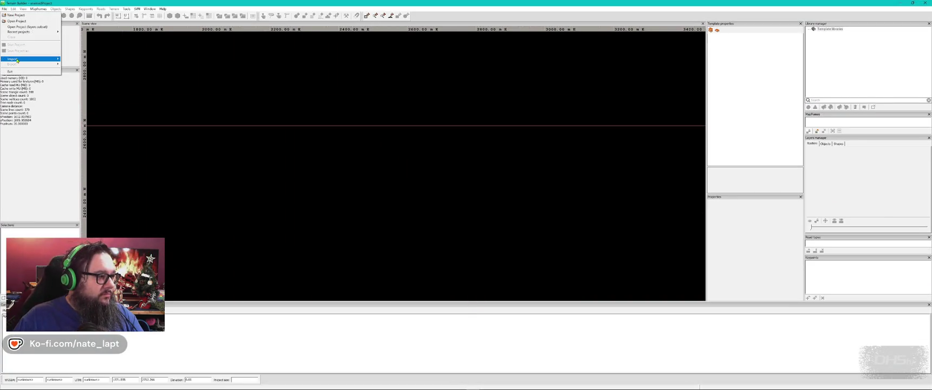
pyautogui.moveTo(32, 32)
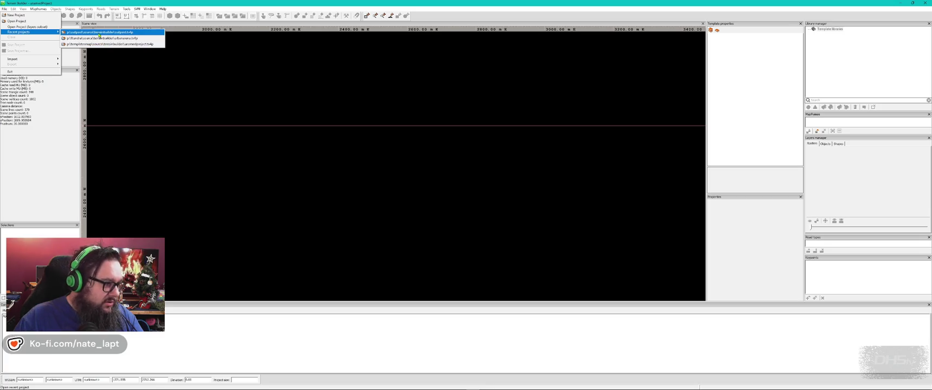
pyautogui.click(100, 34)
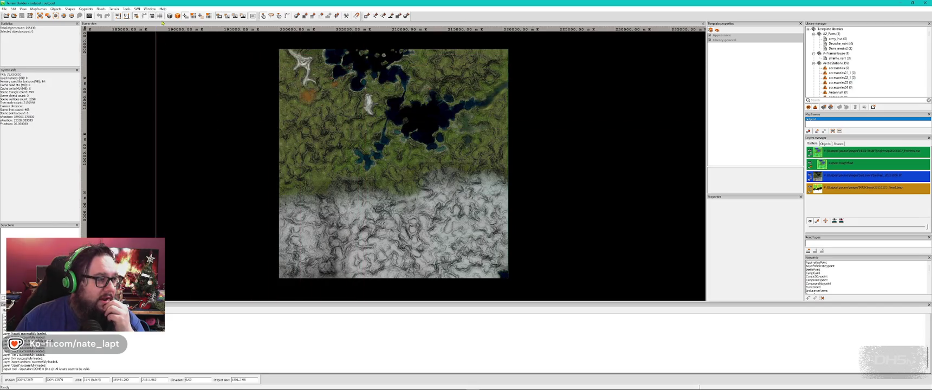
# - Zoom in and out on the lakeside jetty to inspect it up close
pyautogui.scroll(10, 261, 110)
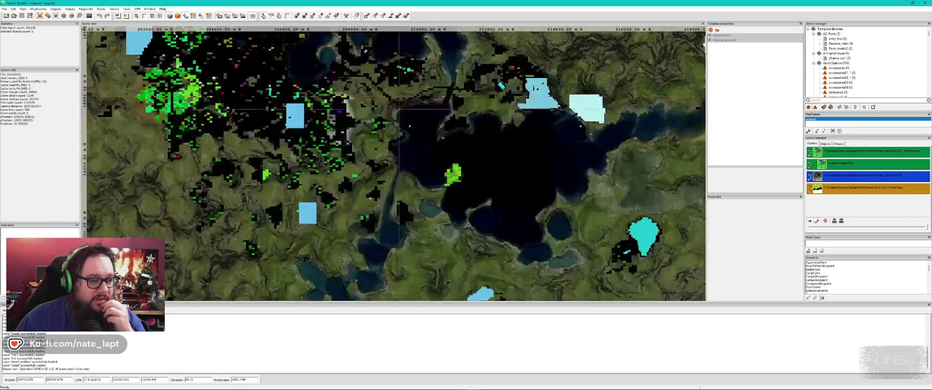
pyautogui.scroll(-2, 260, 111)
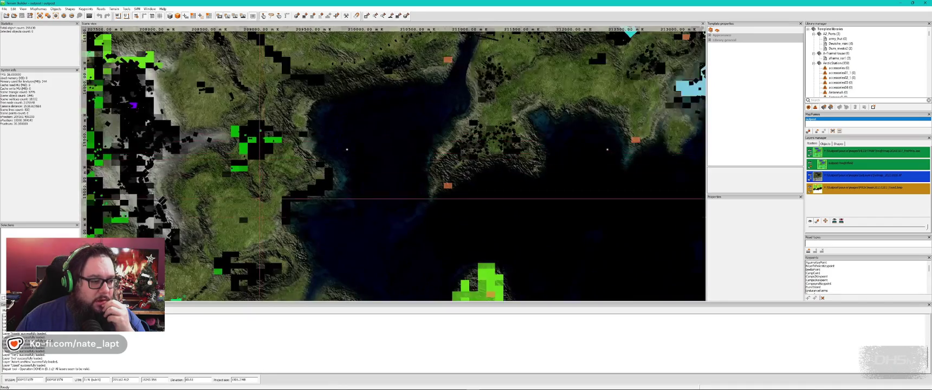
pyautogui.scroll(4, 390, 131)
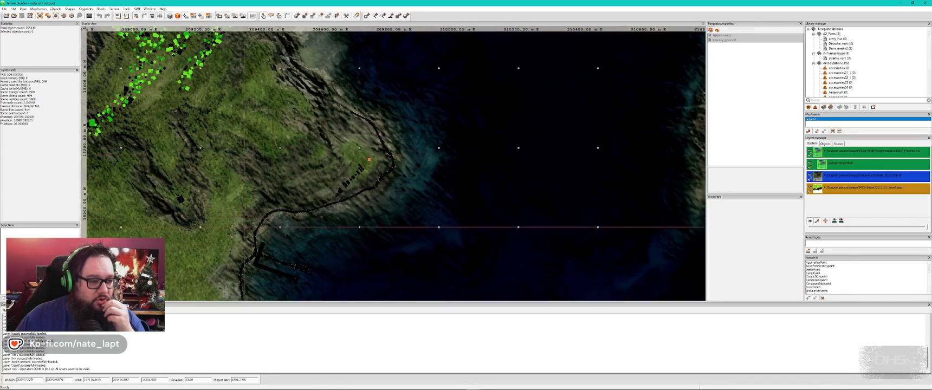
pyautogui.scroll(2, 280, 210)
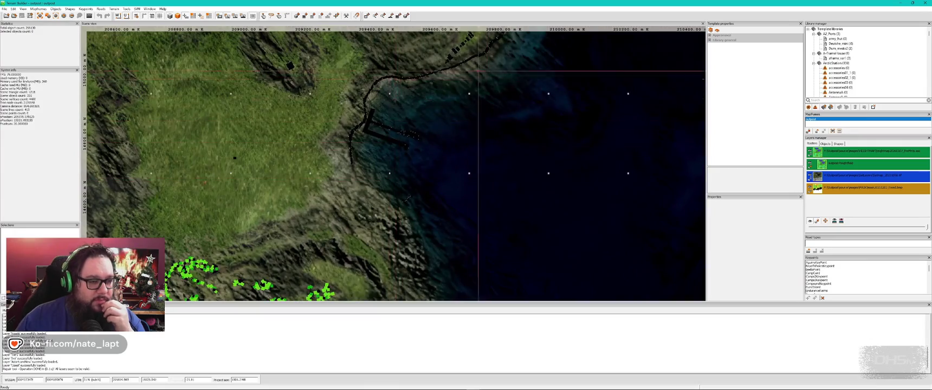
pyautogui.scroll(-2, 372, 167)
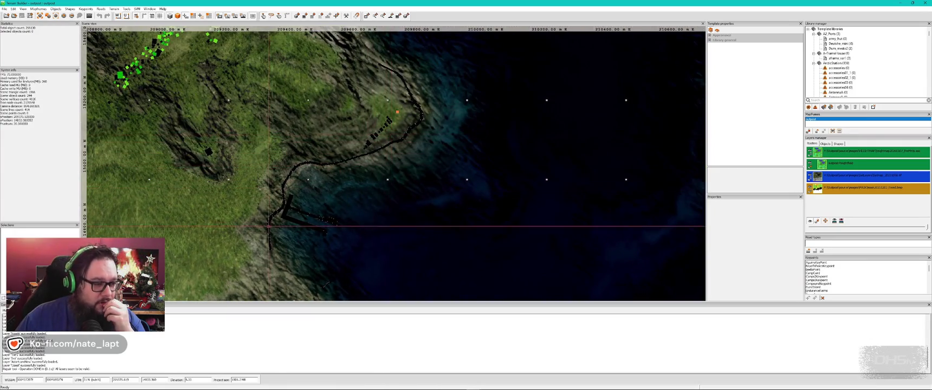
pyautogui.scroll(1, 306, 216)
pyautogui.scroll(2, 306, 216)
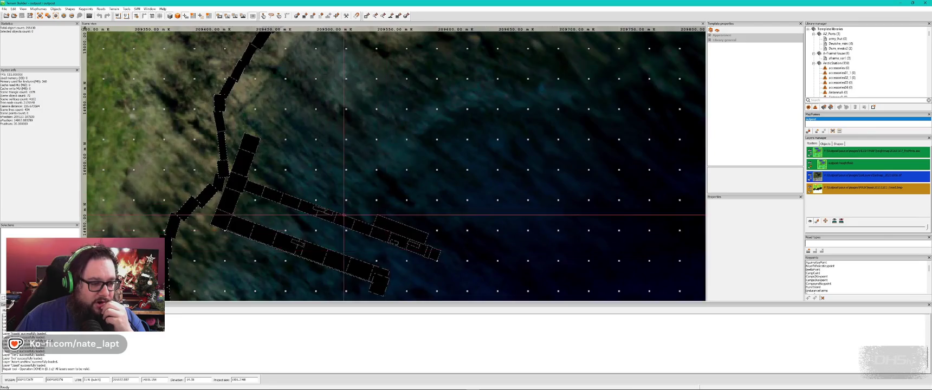
pyautogui.scroll(-2, 327, 204)
pyautogui.scroll(2, 323, 200)
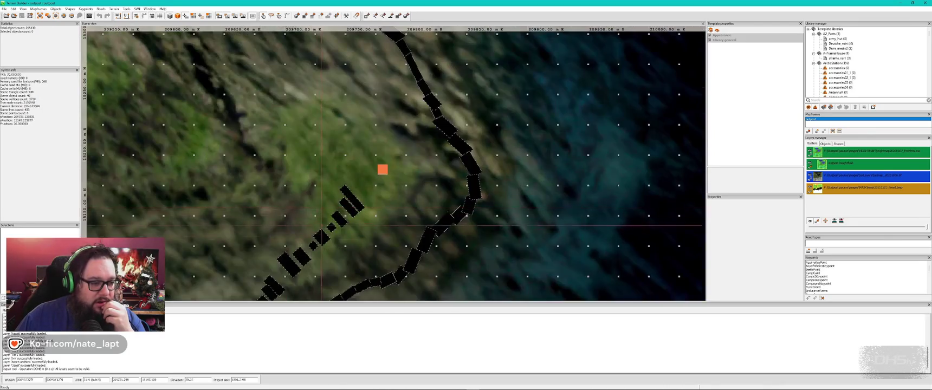
# - Pan along the coastline, south to the river and buildings, and back north
pyautogui.moveTo(323, 201); pyautogui.dragTo(395, 44)
pyautogui.scroll(-3, 332, 161)
pyautogui.moveTo(332, 161)
pyautogui.mouseDown()
pyautogui.moveTo(451, 66)
pyautogui.moveTo(404, 110)
pyautogui.mouseUp()
pyautogui.moveTo(317, 203)
pyautogui.mouseDown()
pyautogui.moveTo(534, 174)
pyautogui.moveTo(395, 129)
pyautogui.mouseUp()
pyautogui.scroll(2, 394, 129)
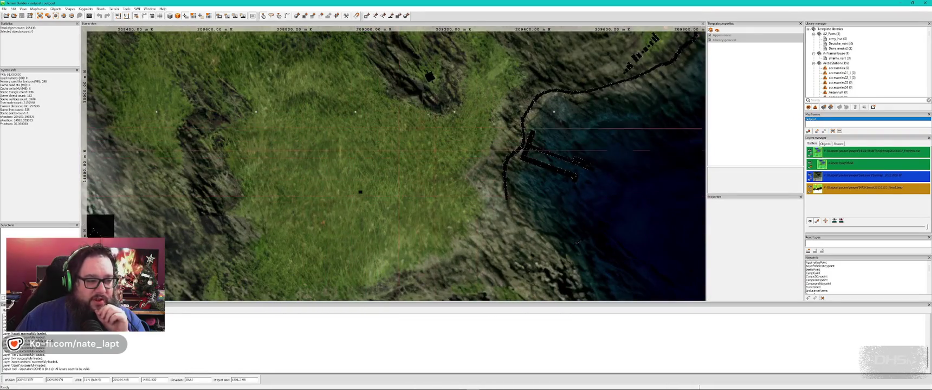
pyautogui.scroll(-2, 577, 243)
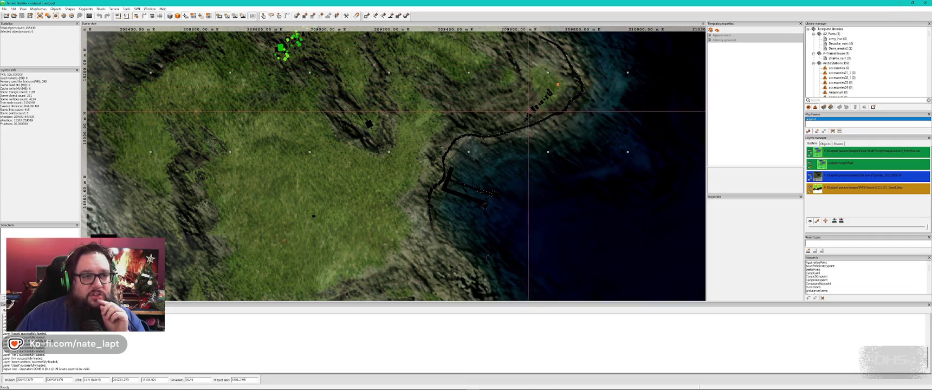
pyautogui.scroll(1, 502, 121)
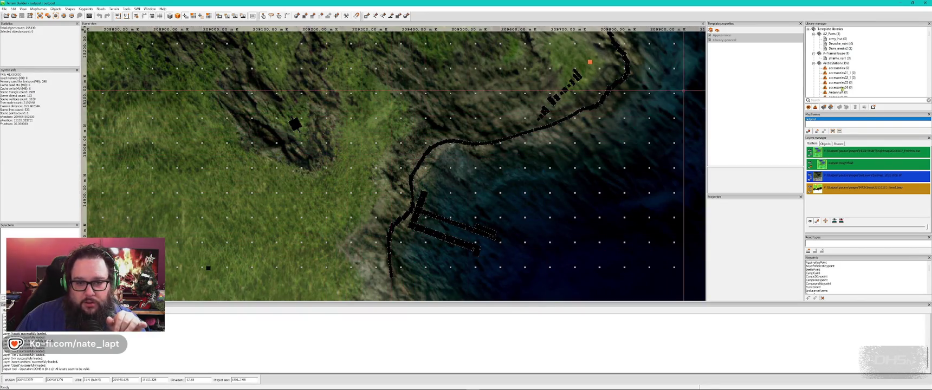
# - Show the object layers instead of rasters in the Layers manager
pyautogui.click(828, 144)
pyautogui.scroll(5, 831, 168)
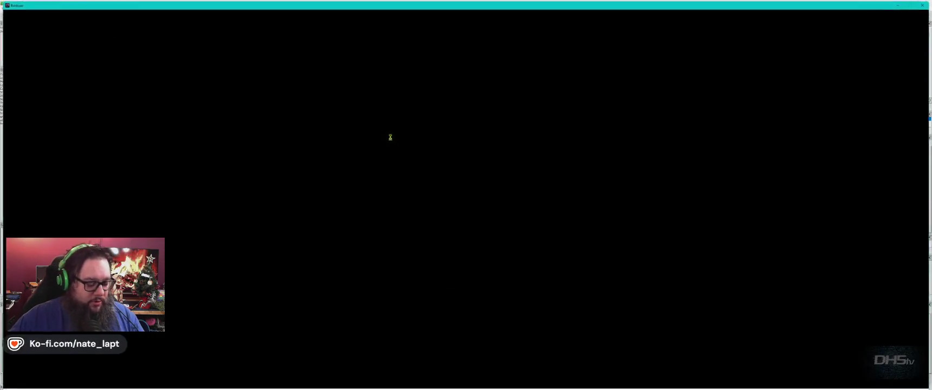
pyautogui.hotkey('alt', 'Tab')
# - Bring the Marshmallow Runner game forward and walk the character left and right
pyautogui.hotkey('alt', 'Tab')
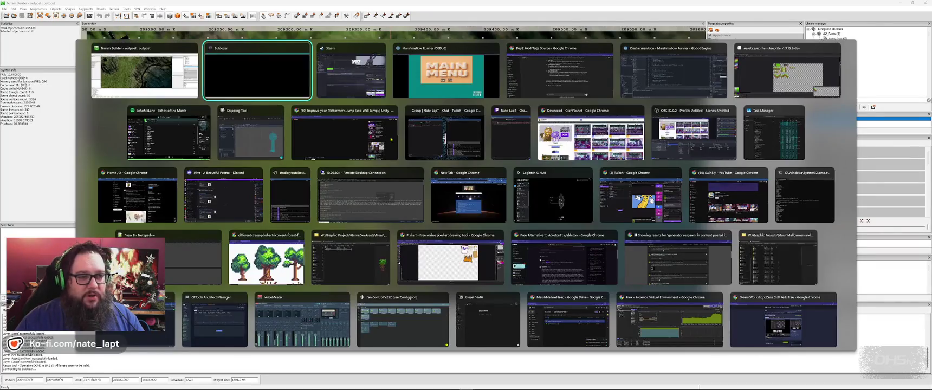
pyautogui.hotkey('alt', 'Tab')
pyautogui.click(438, 234)
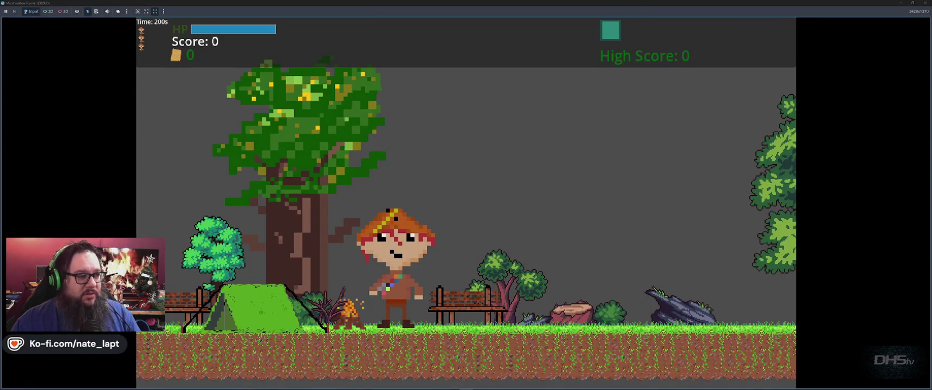
pyautogui.press('Left')
pyautogui.press('Right')
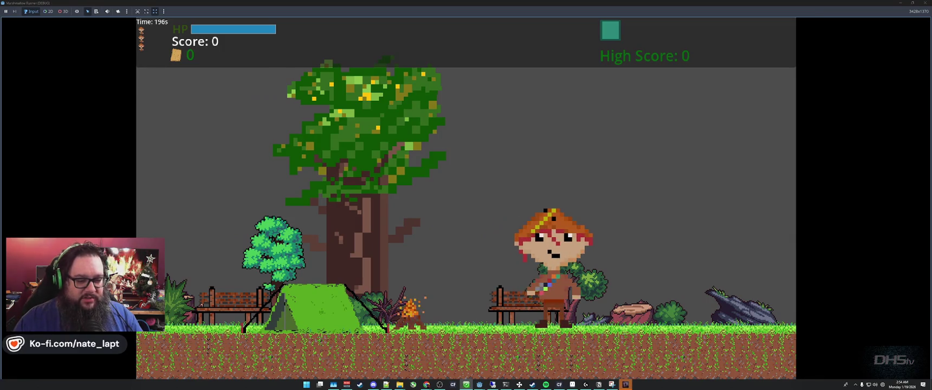
pyautogui.hotkey('alt', 'Tab')
pyautogui.hotkey('alt', 'Tab')
pyautogui.press('Tab')
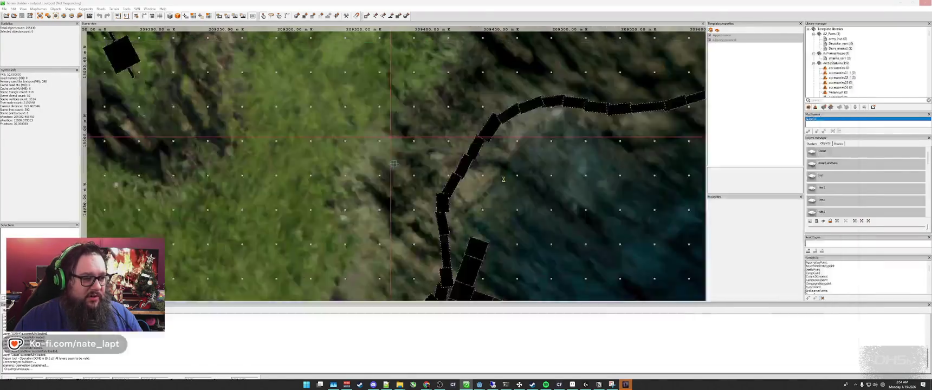
pyautogui.hotkey('alt', 'Tab')
pyautogui.press('Tab')
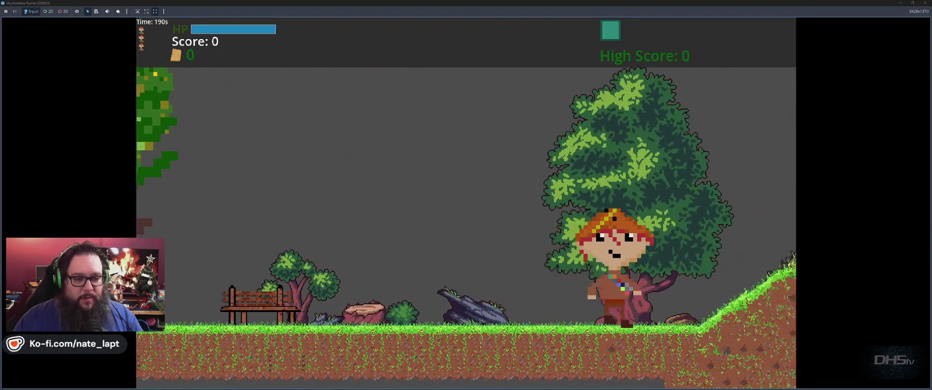
# - Walk the runner left onto flat ground, then run right and jump onto the hillside ledge
pyautogui.press('Left')
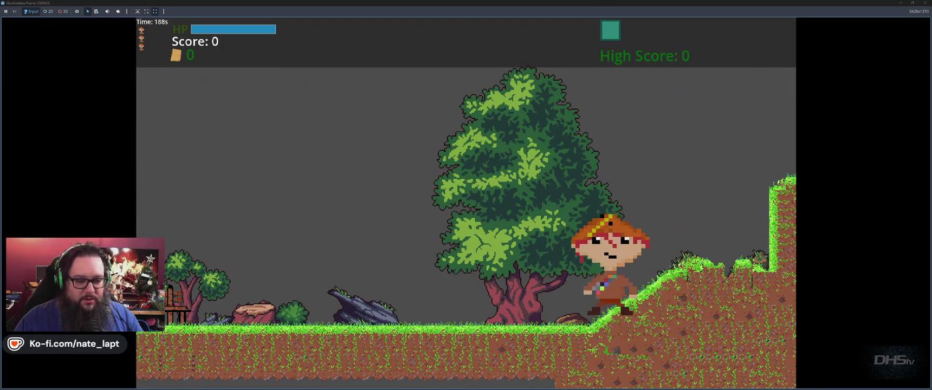
pyautogui.press('Left')
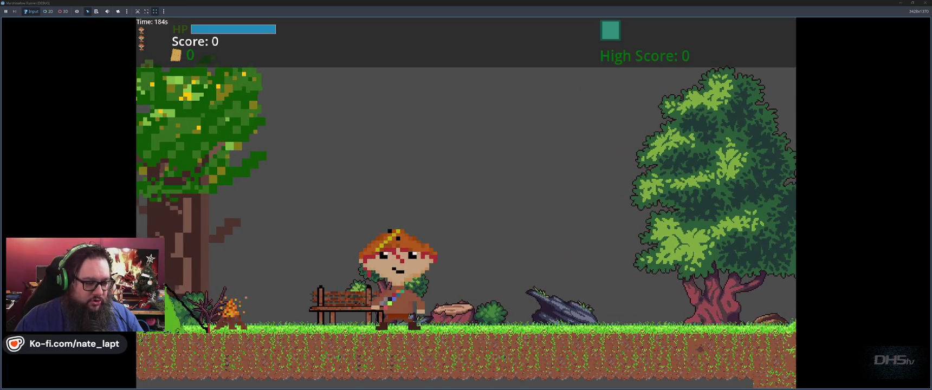
pyautogui.press('Left')
pyautogui.press('Right')
pyautogui.press('Right')
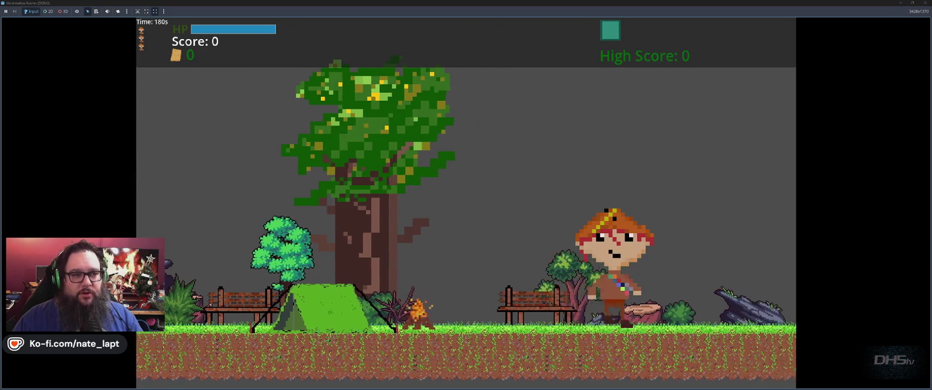
pyautogui.press('space')
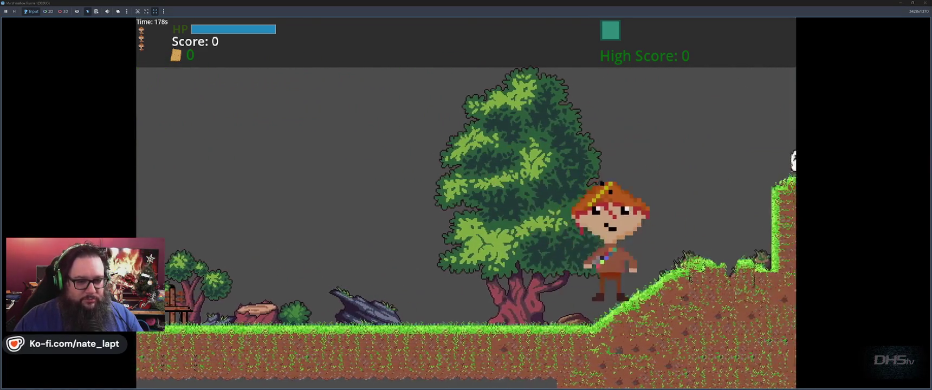
pyautogui.press('space')
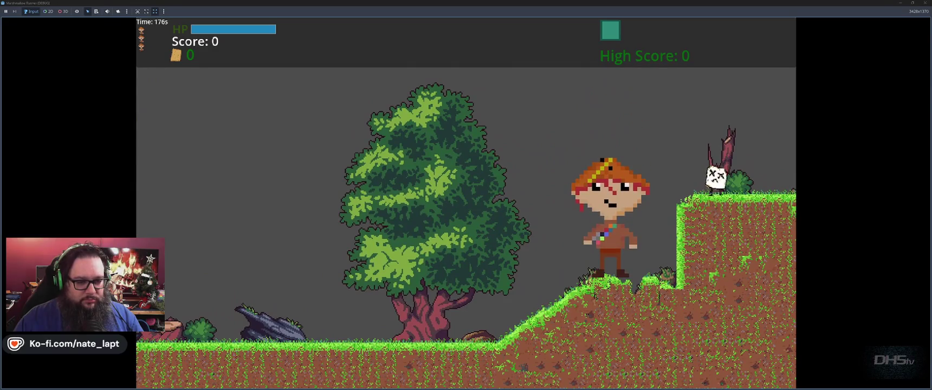
pyautogui.press('space')
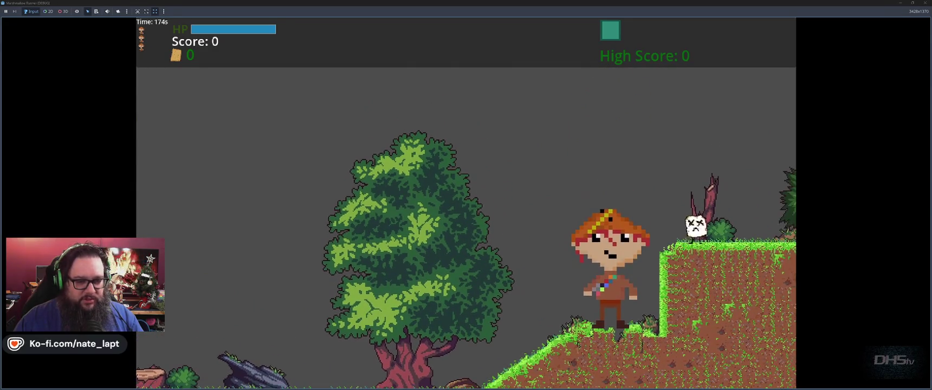
pyautogui.press('space')
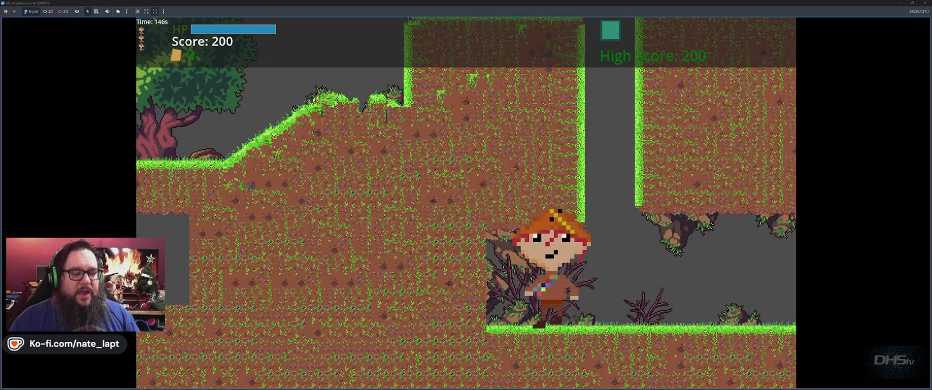
# - Run right through the cave, jumping and stomping marshmallow enemies for points
pyautogui.press('Right')
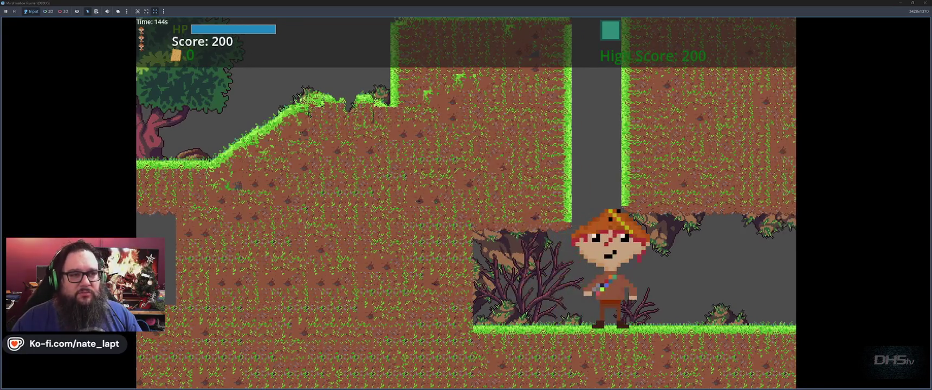
pyautogui.press('space')
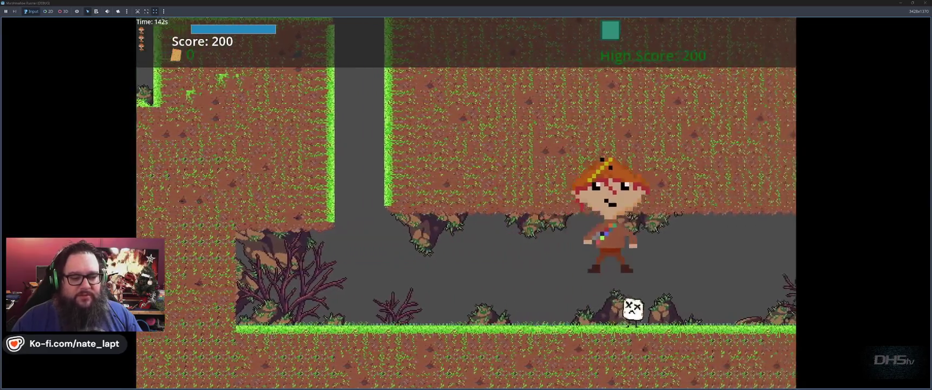
pyautogui.press('space')
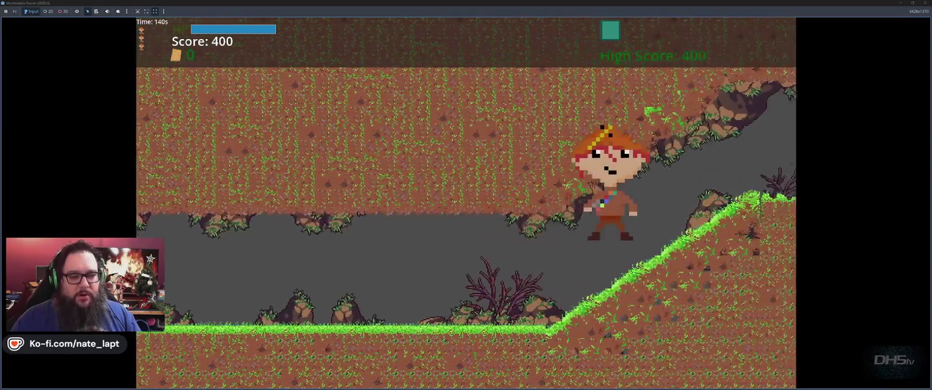
pyautogui.press('space')
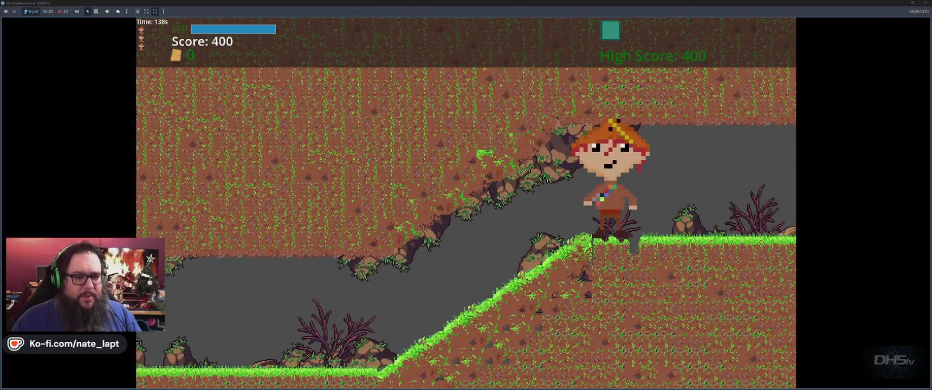
pyautogui.press('space')
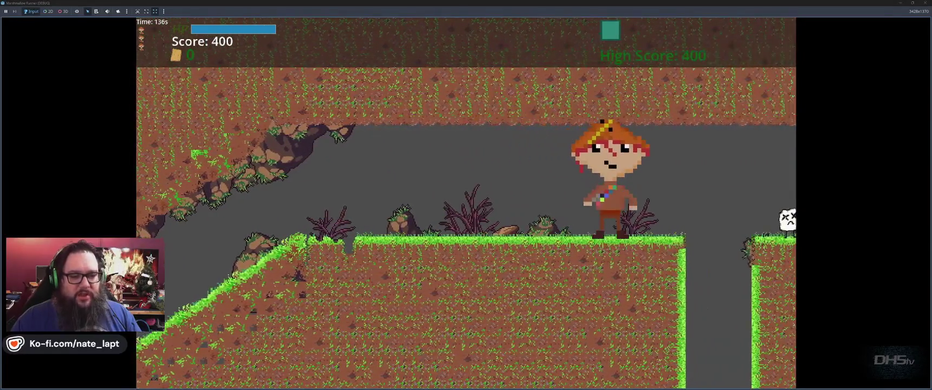
pyautogui.press('space')
pyautogui.press('space')
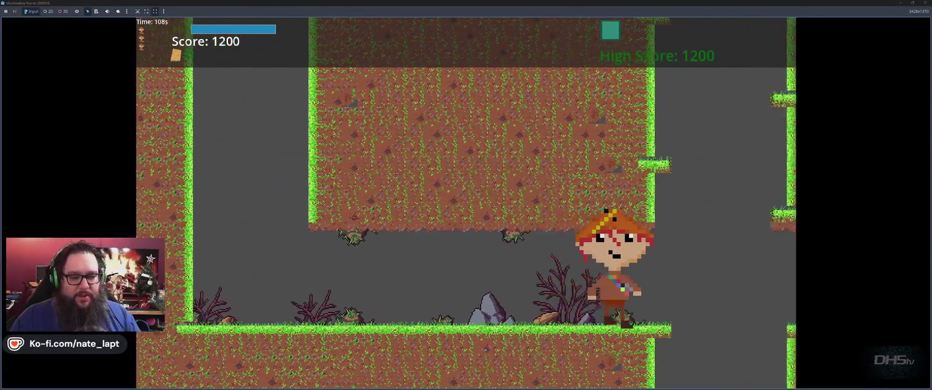
pyautogui.press('space')
pyautogui.press('space')
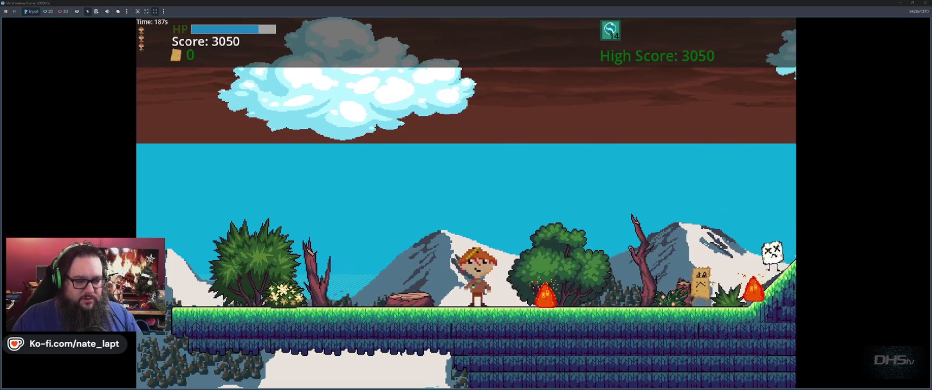
# - Throw a projectile at the enemies ahead and jump along the grass up the slope
pyautogui.press('f')
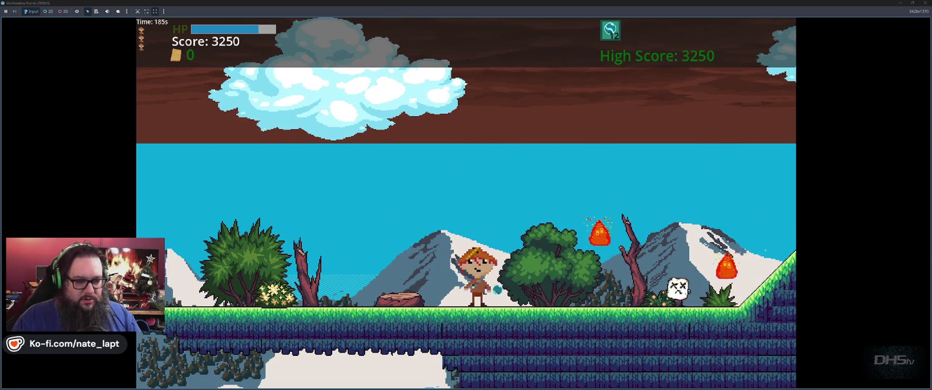
pyautogui.press('space')
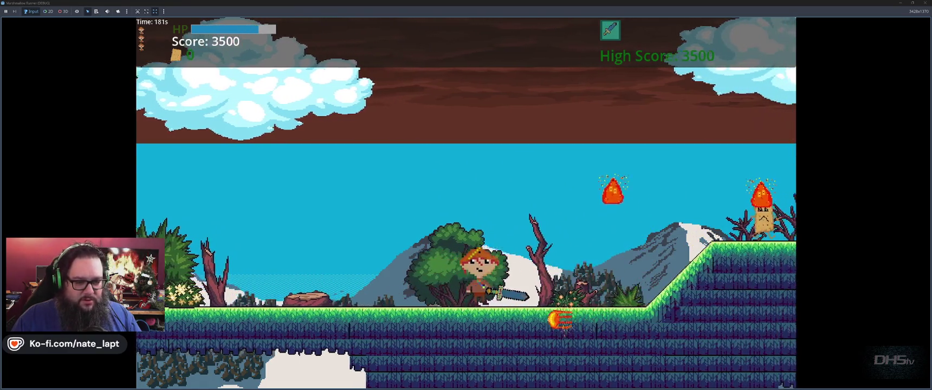
pyautogui.press('space')
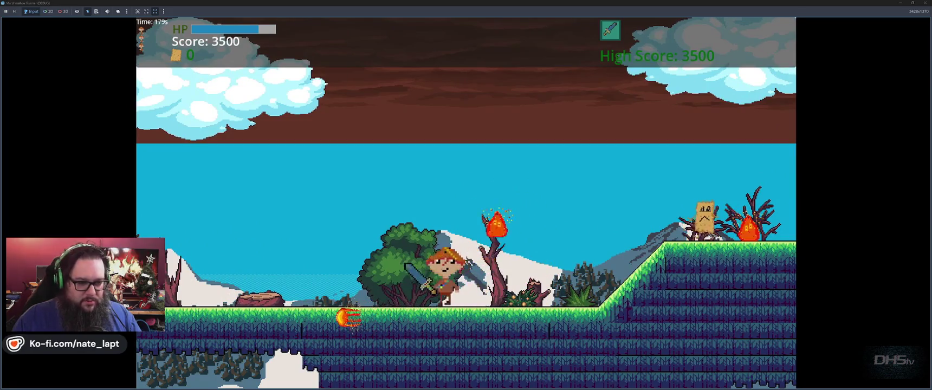
pyautogui.press('space')
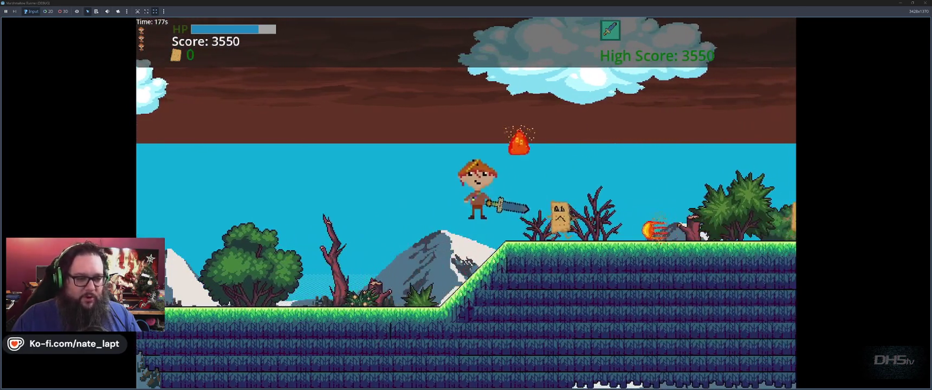
pyautogui.press('space')
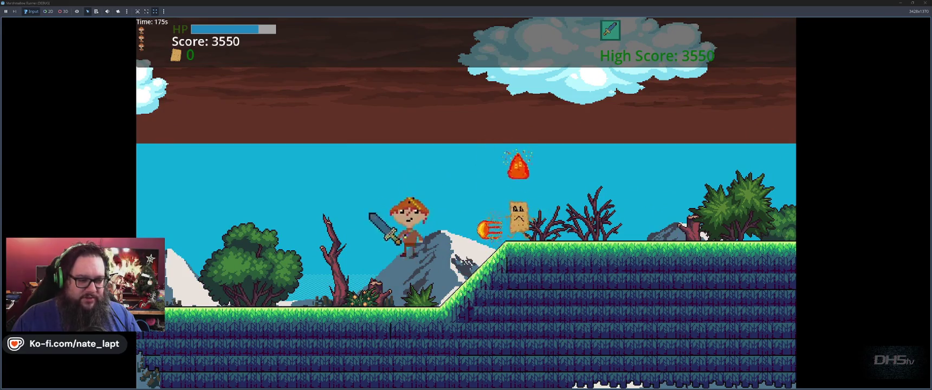
pyautogui.press('Right')
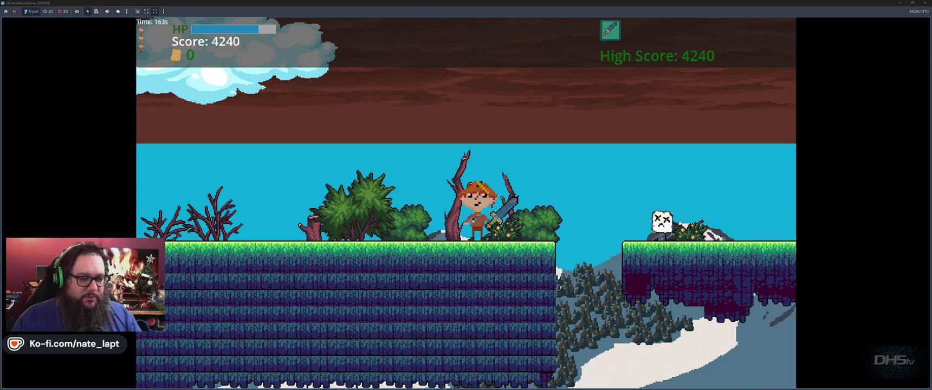
# - Jump across platform gaps, defeating enemies and clearing the hill onto a floating platform
pyautogui.press('space')
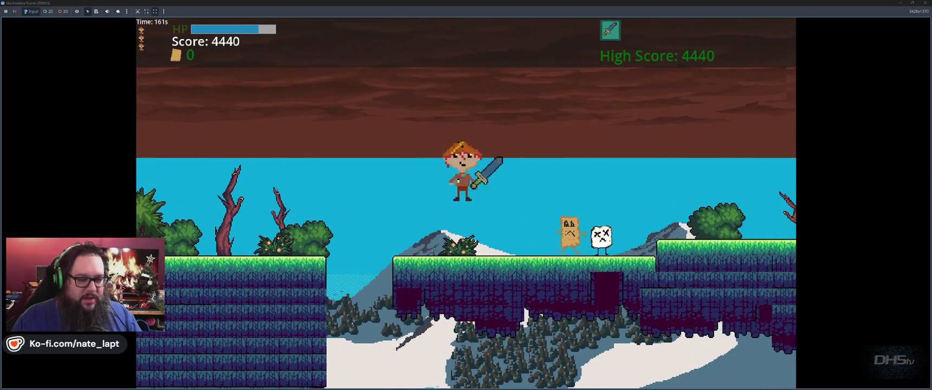
pyautogui.press('space')
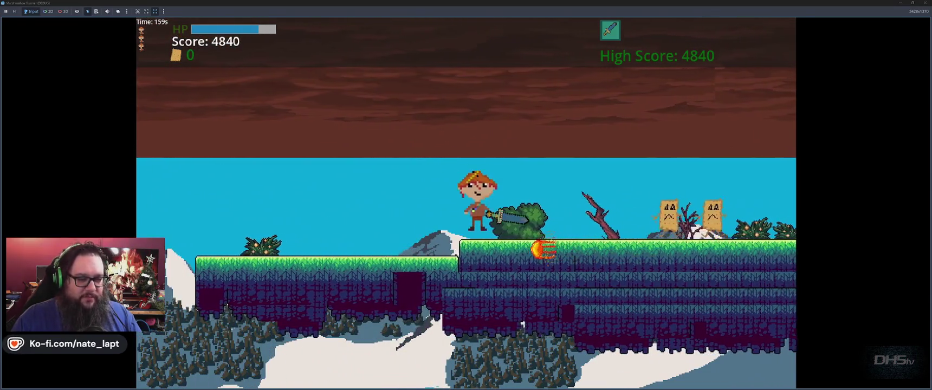
pyautogui.press('space')
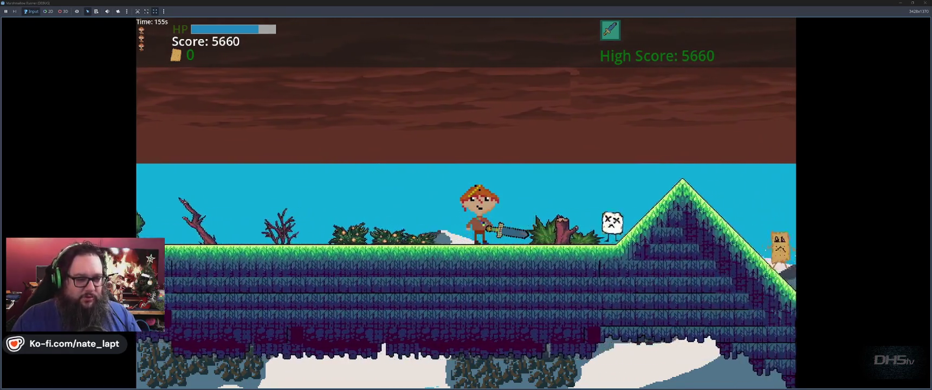
pyautogui.press('space')
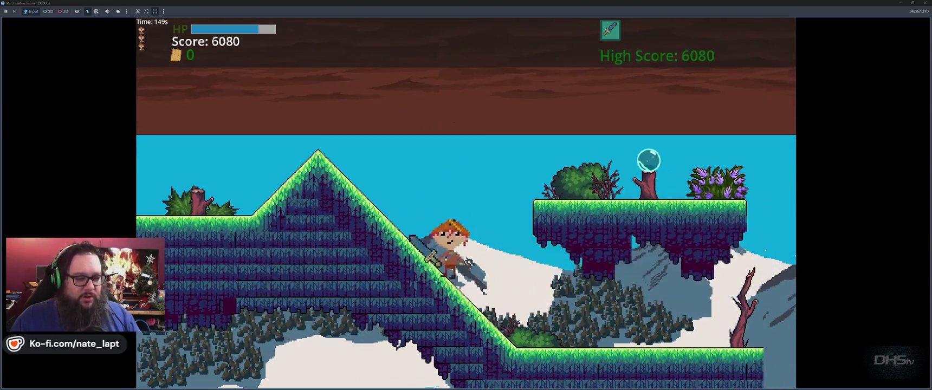
pyautogui.press('space')
pyautogui.press('space')
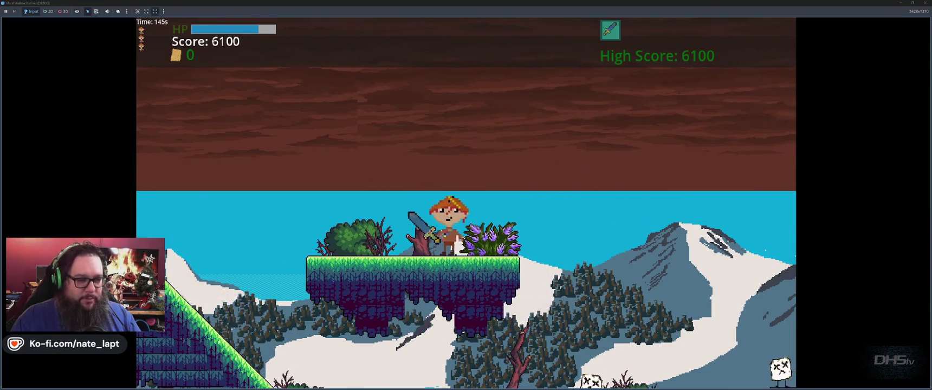
pyautogui.press('Right')
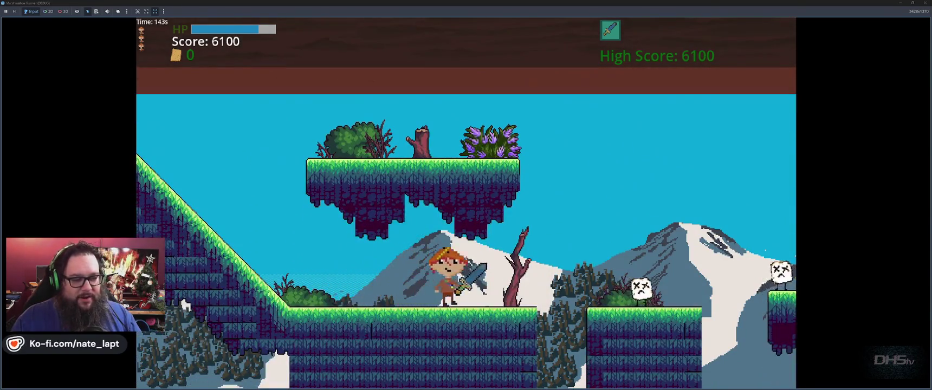
# - Keep jumping across the floating platforms until the runner dies with an 8000 high score
pyautogui.press('space')
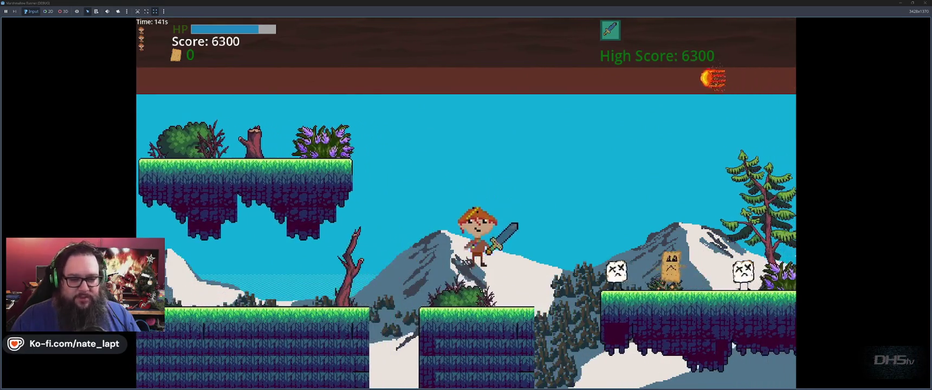
pyautogui.press('space')
pyautogui.press('Left')
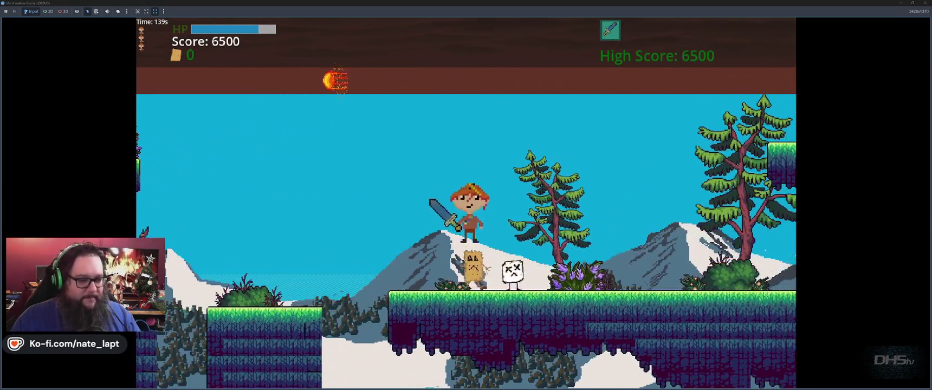
pyautogui.press('Right')
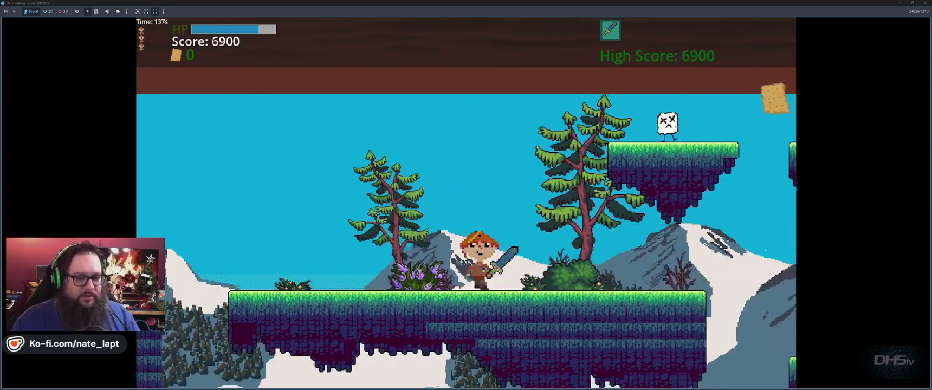
pyautogui.press('space')
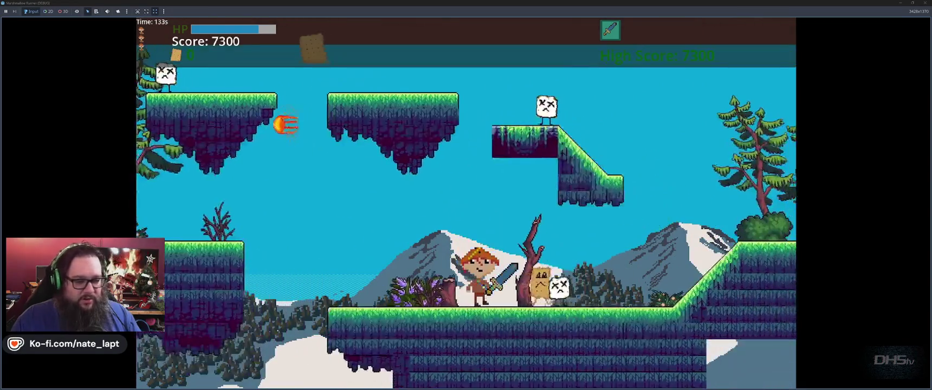
pyautogui.press('space')
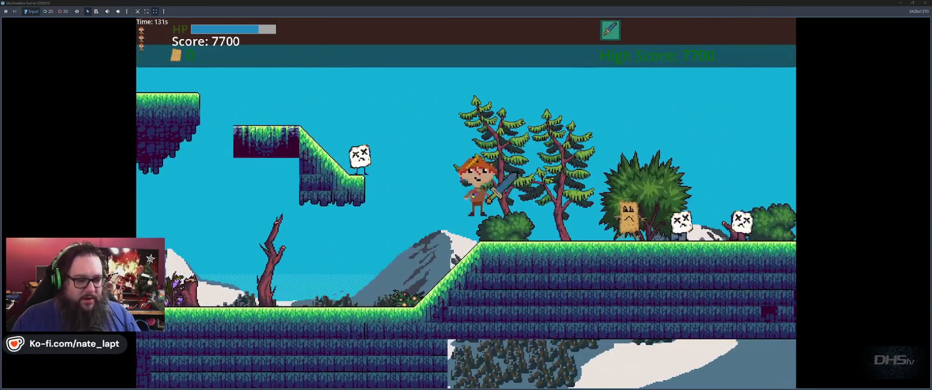
pyautogui.press('space')
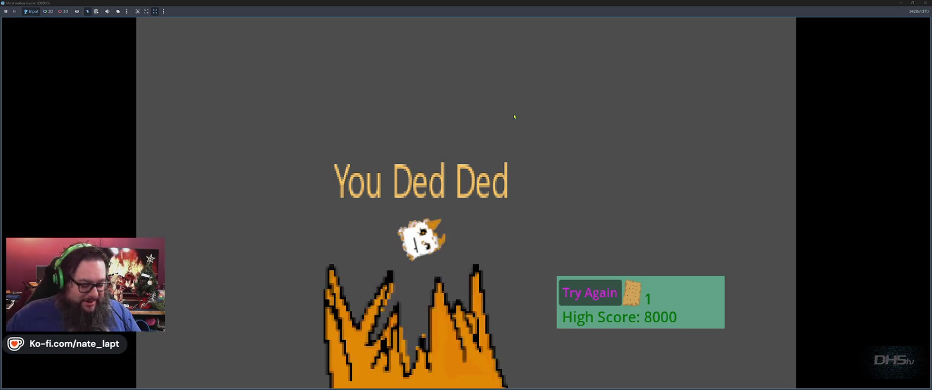
# - Restart the level and pick up the sword while running right
pyautogui.press('Return')
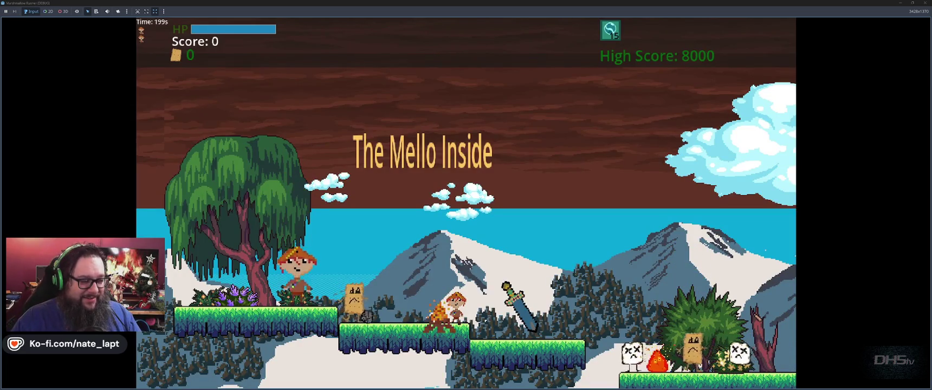
pyautogui.press('Right')
pyautogui.press('space')
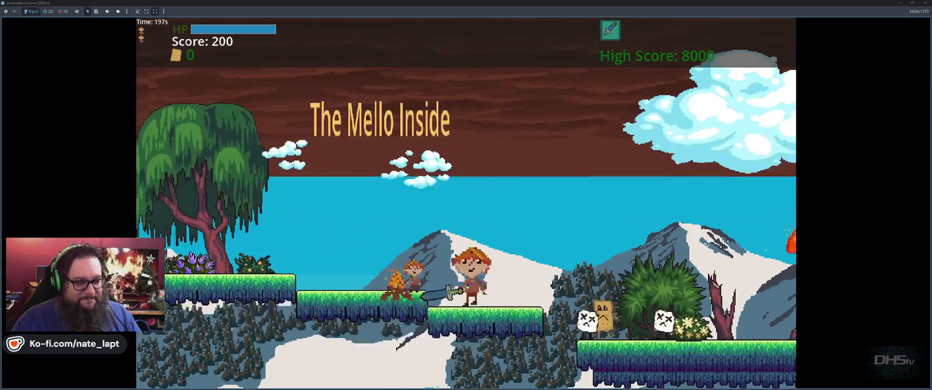
pyautogui.press('space')
pyautogui.press('Right')
pyautogui.press('space')
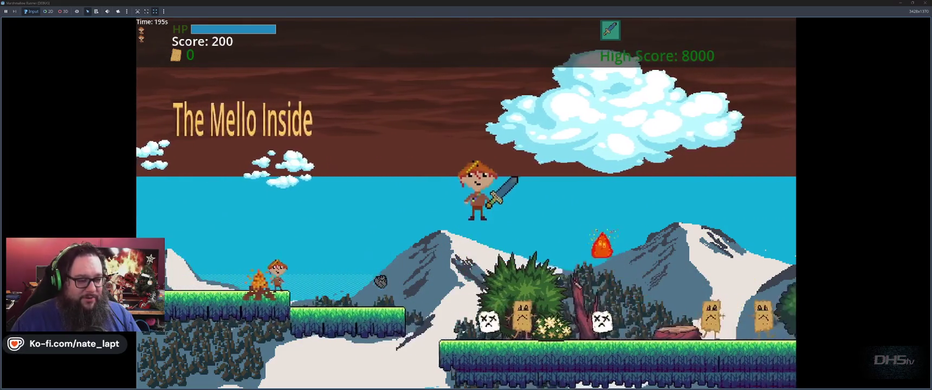
# - Run right defeating the enemies up to the foot of the slope
pyautogui.press('Right')
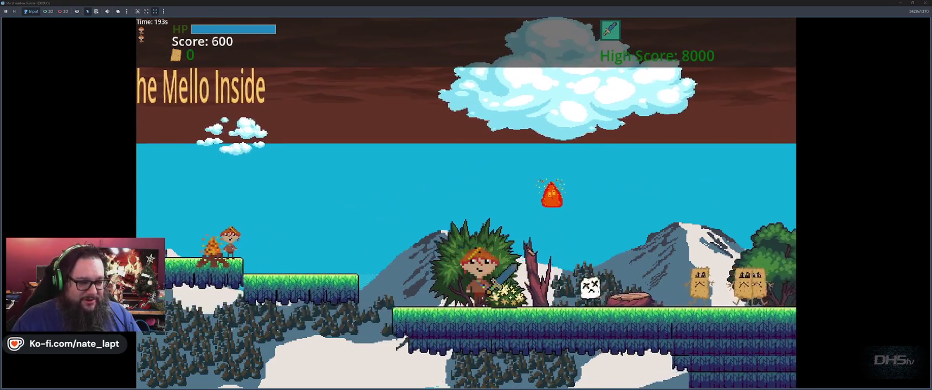
pyautogui.press('Right')
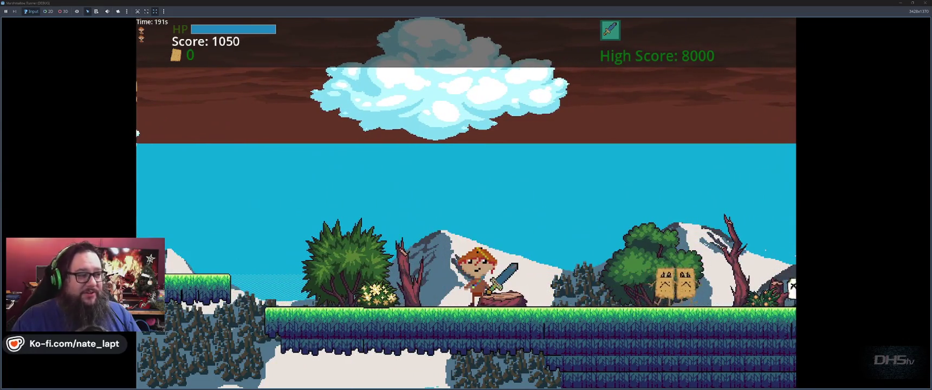
pyautogui.press('space')
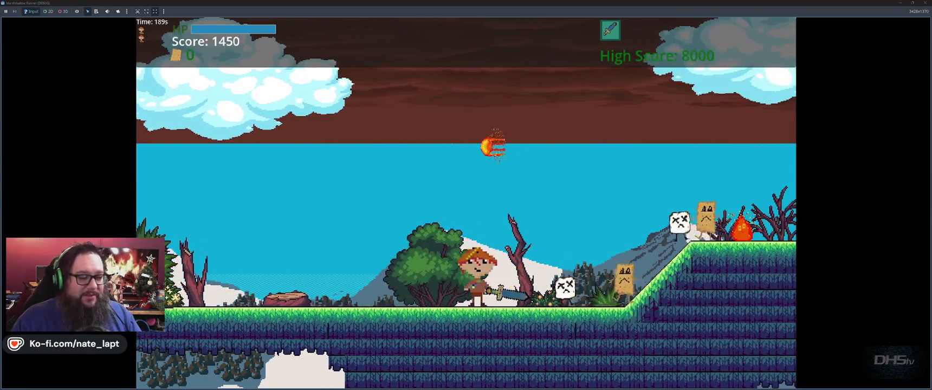
pyautogui.press('Right')
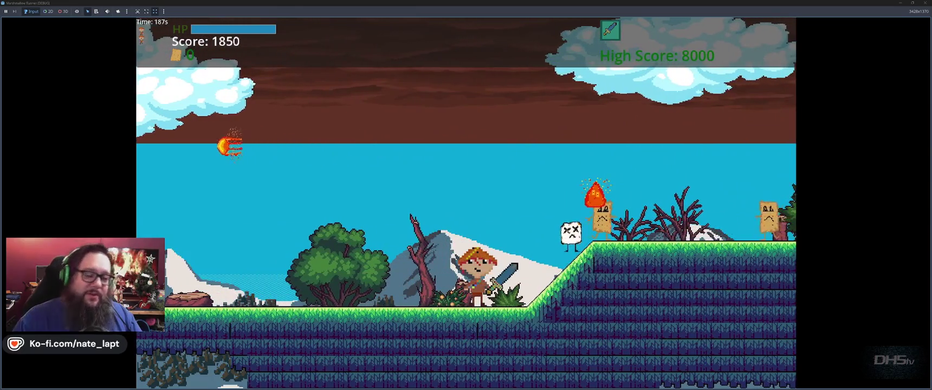
pyautogui.press('space')
pyautogui.press('Left')
pyautogui.press('Right')
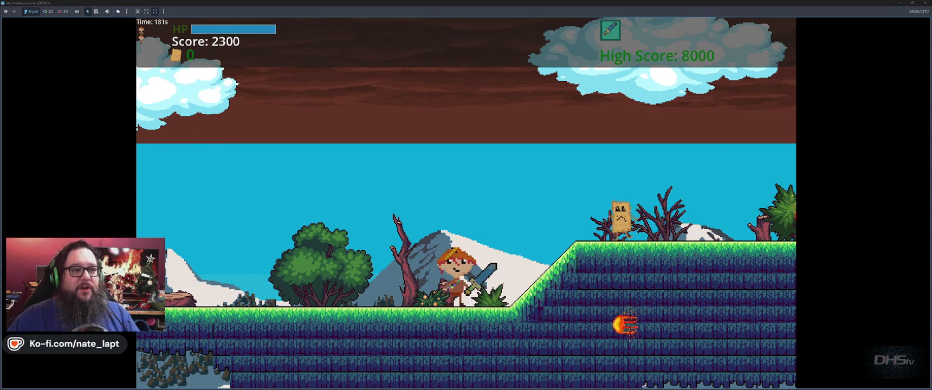
# - Jump up the slope, hit the falling fire enemy, and run past it
pyautogui.press('space')
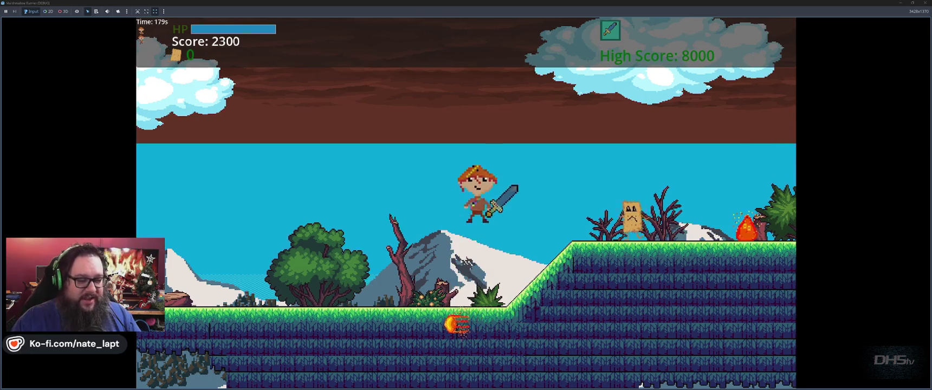
pyautogui.press('Right')
pyautogui.press('space')
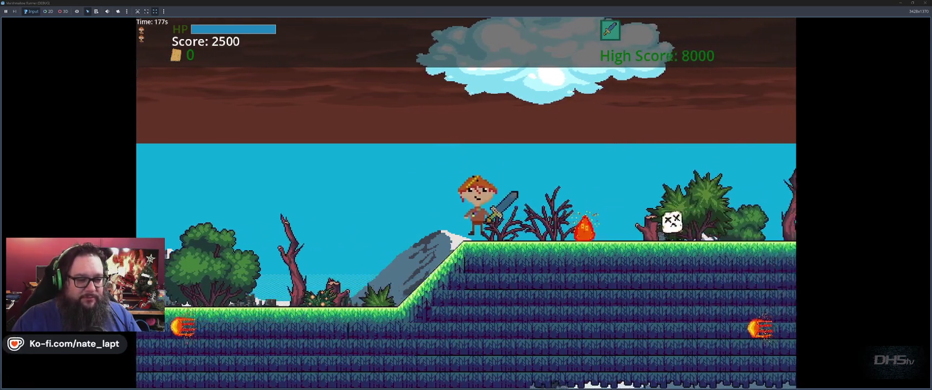
pyautogui.press('Right')
pyautogui.press('Left')
pyautogui.press('Right')
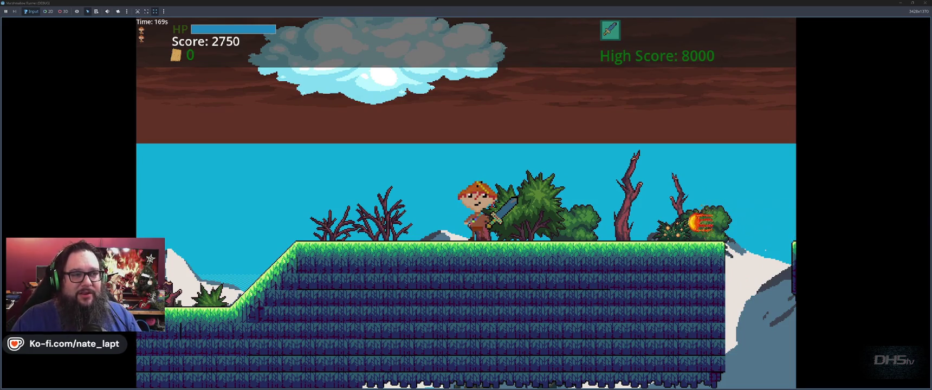
pyautogui.press('Right')
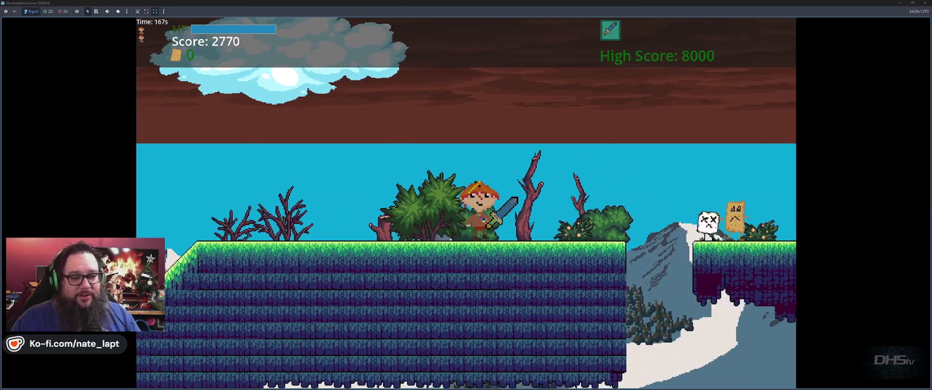
# - Jump over the gap, land on the ledge and hop forward
pyautogui.press('Right')
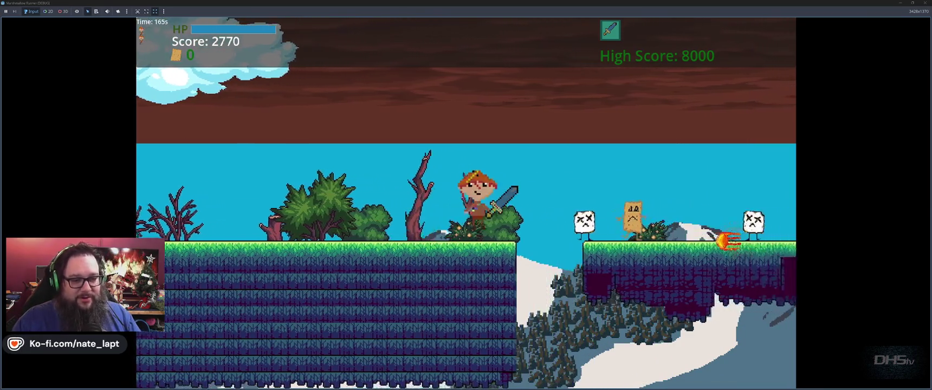
pyautogui.press('Up')
pyautogui.press('Right')
pyautogui.press('Left')
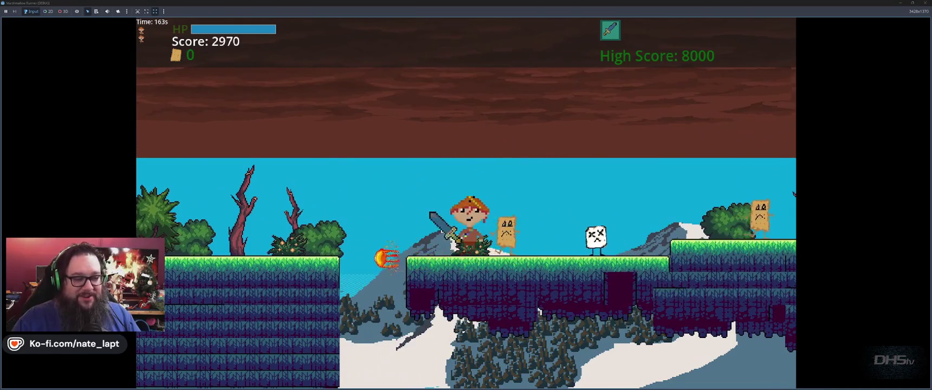
pyautogui.press('Right')
pyautogui.press('Up')
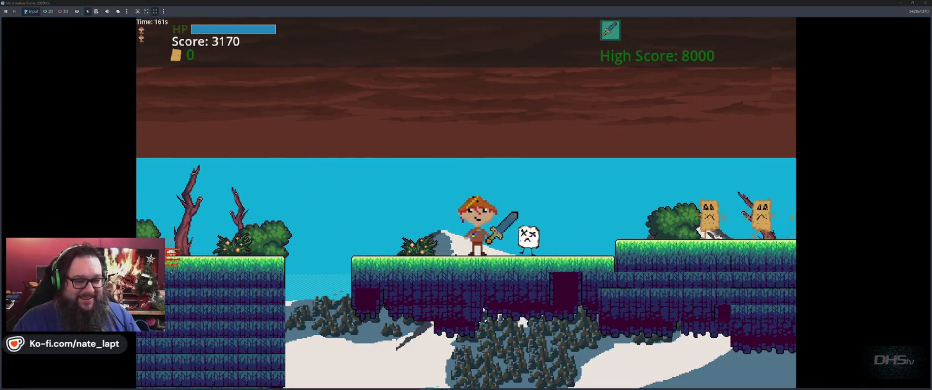
# - Sword the next enemies, dodge the fireball and approach the marshmallow enemy
pyautogui.press('Right')
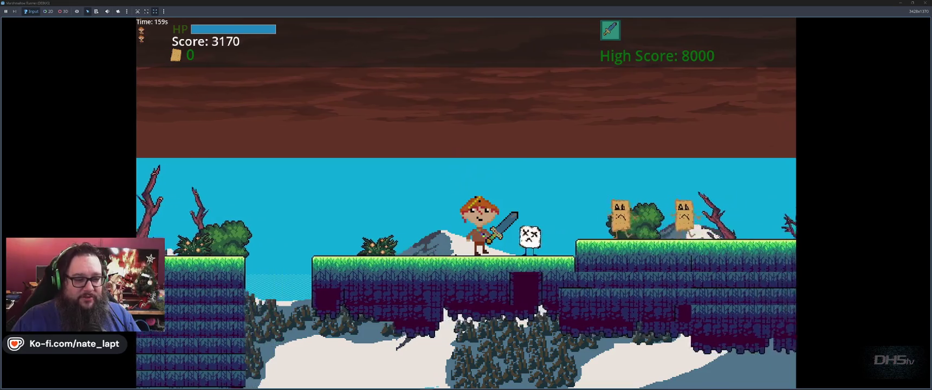
pyautogui.press('Right')
pyautogui.press('space')
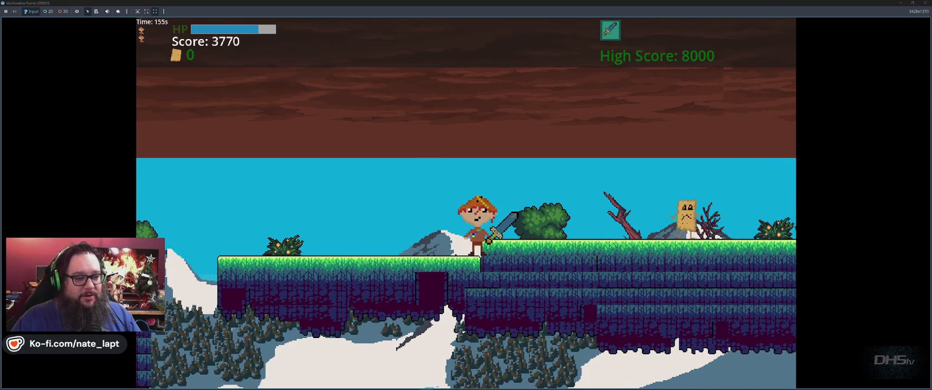
pyautogui.press('Right')
pyautogui.press('Up')
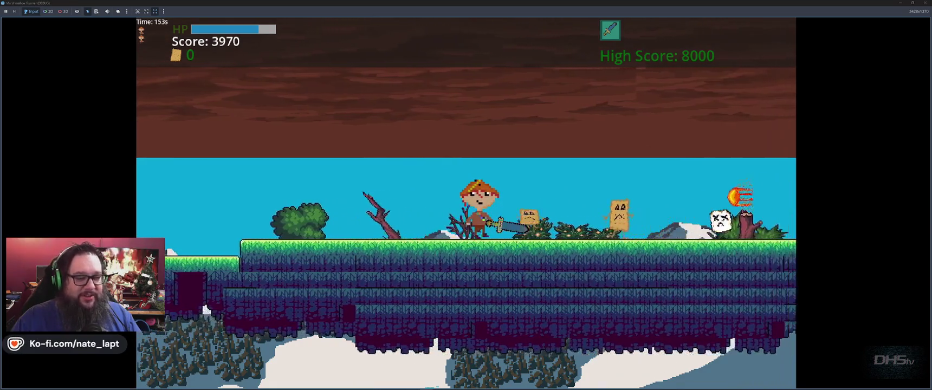
pyautogui.press('Right')
pyautogui.press('Left')
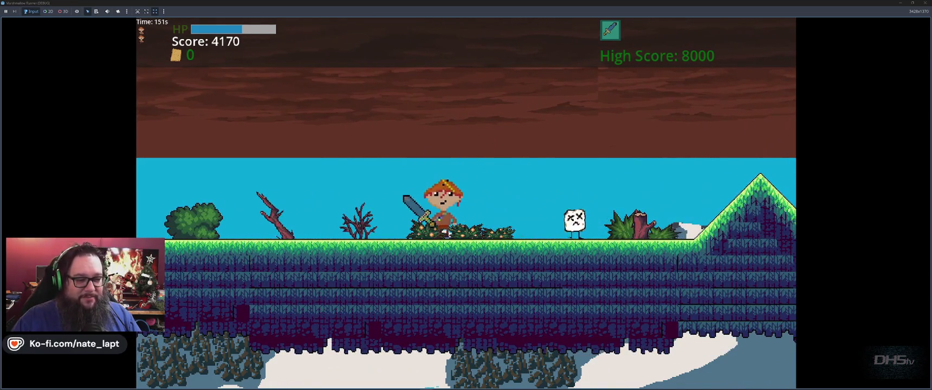
pyautogui.press('Right')
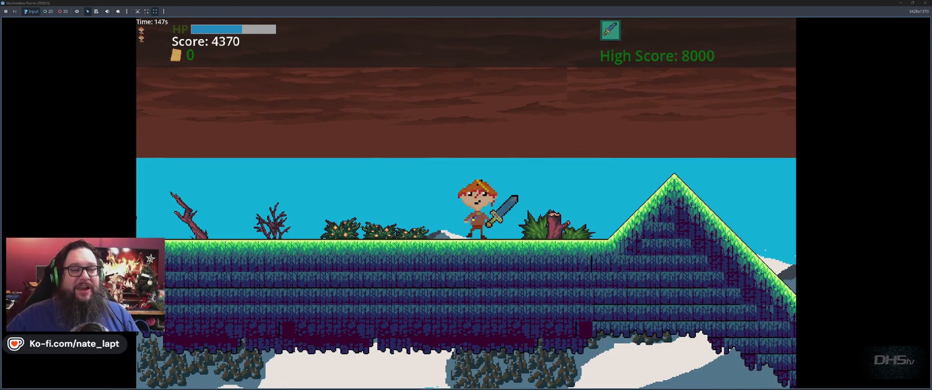
# - Jump over the hill onto the floating grass platform and defeat the toast enemy
pyautogui.press('Right')
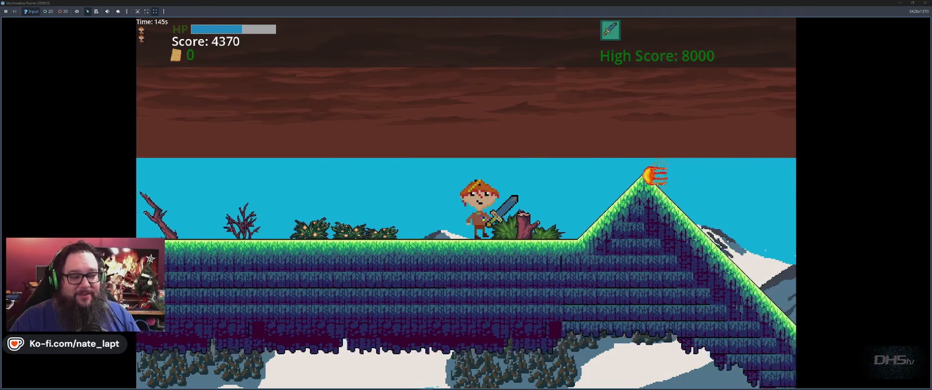
pyautogui.press('space')
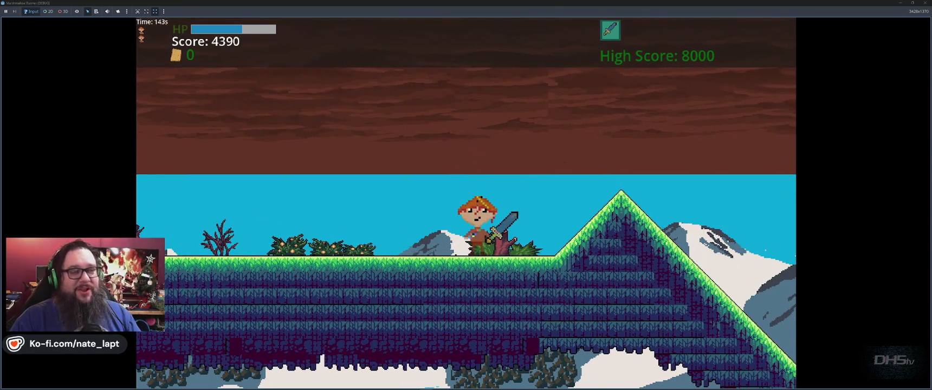
pyautogui.press('space')
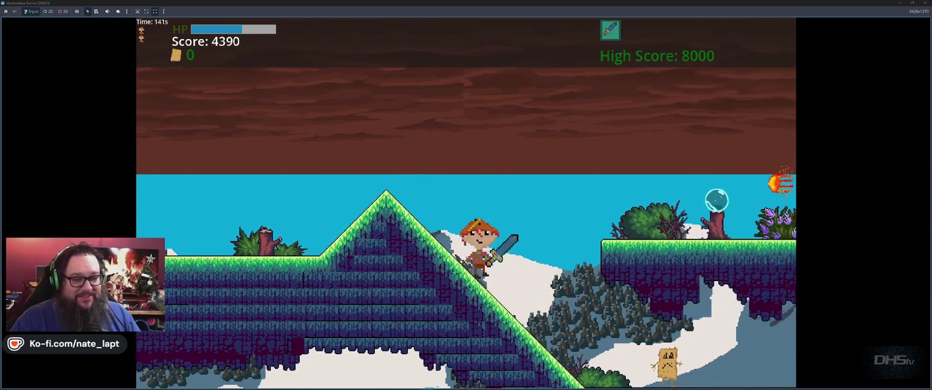
pyautogui.press('space')
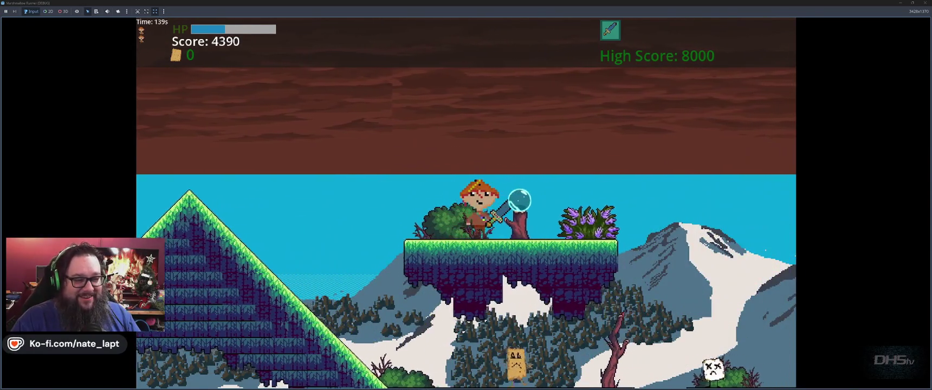
pyautogui.press('Left')
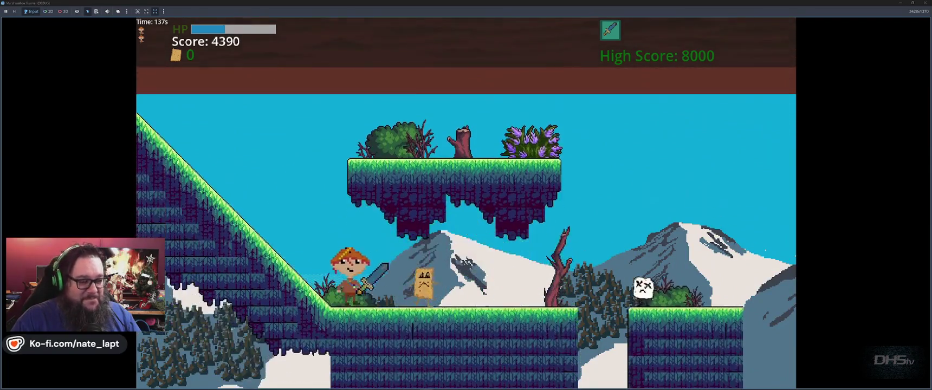
pyautogui.press('Right')
pyautogui.press('space')
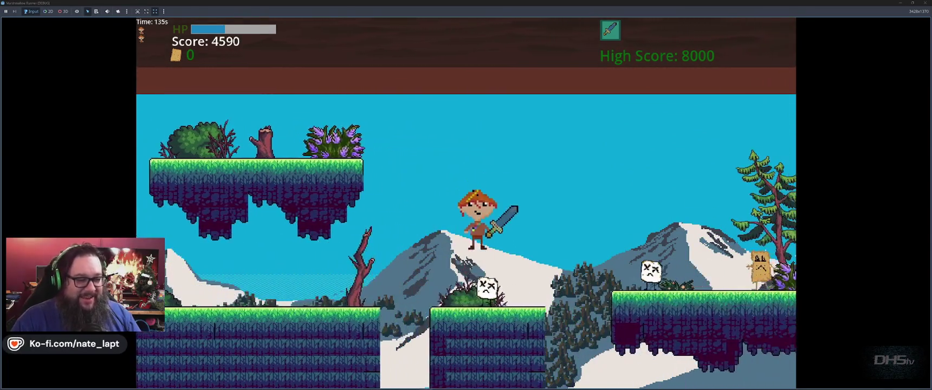
pyautogui.press('Left')
pyautogui.press('Right')
pyautogui.press('Right')
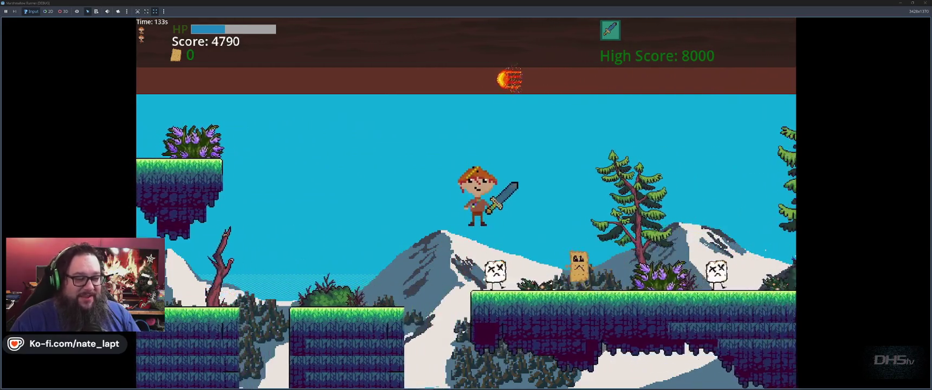
pyautogui.press('Right')
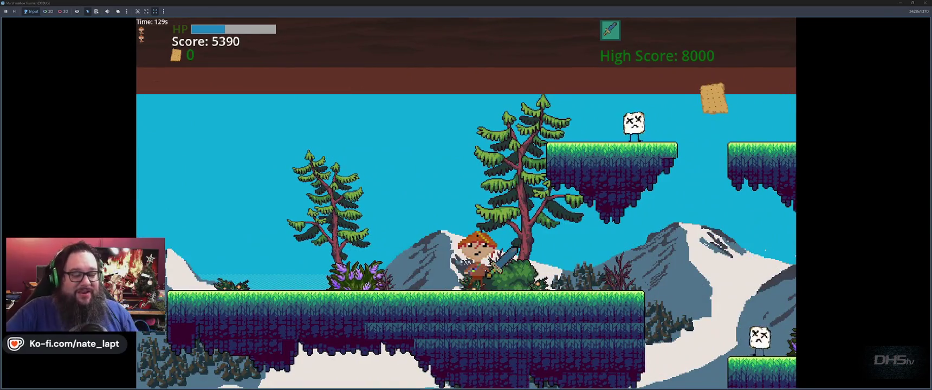
# - Jump the gap down to lower ground and pause the game at score 5590
pyautogui.press('Right')
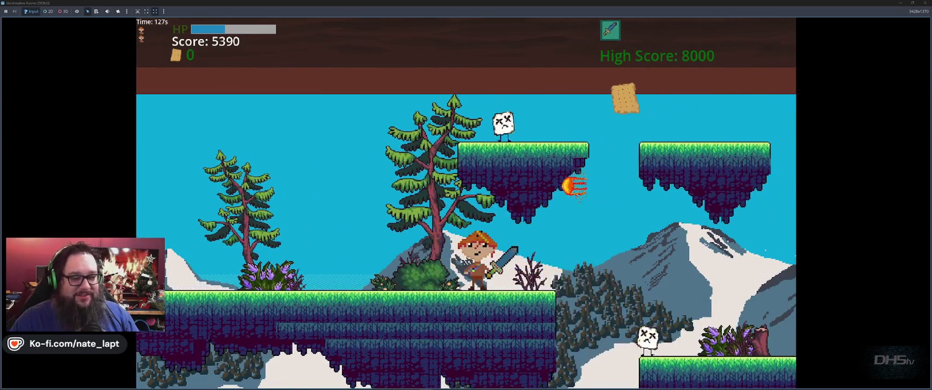
pyautogui.press('Right')
pyautogui.press('space')
pyautogui.press('Right')
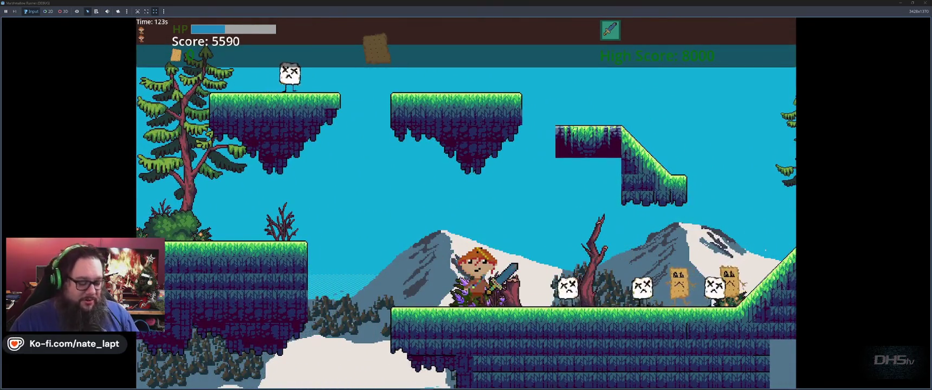
pyautogui.press('Escape')
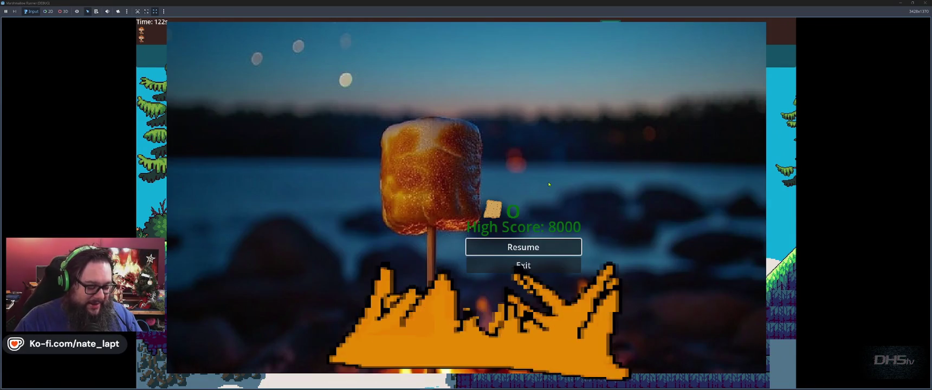
# - Search Windows for Audacity by typing 'au'
pyautogui.press('super')
pyautogui.write('au')
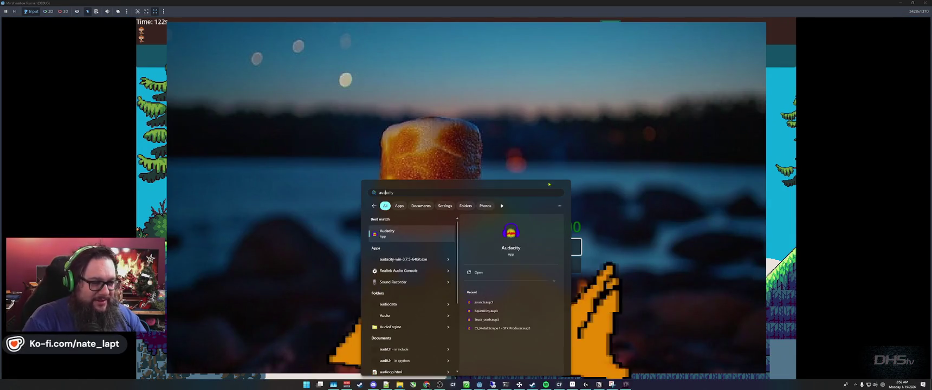
pyautogui.press('Escape')
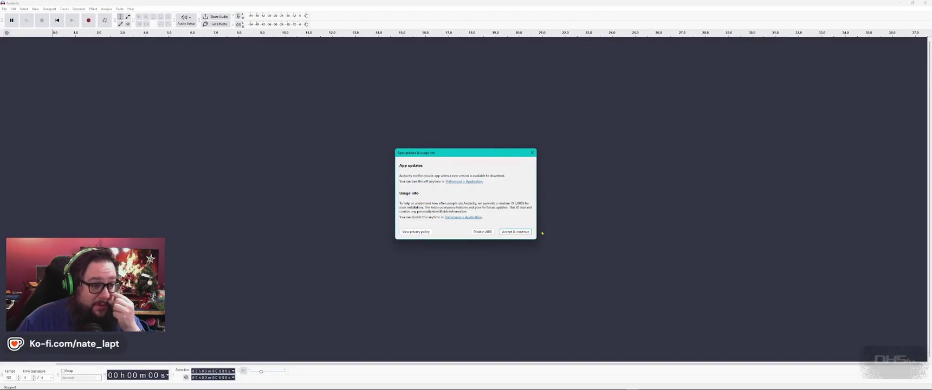
# - Dismiss the usage-info, 3.7.7 update and welcome dialogs
pyautogui.click(521, 233)
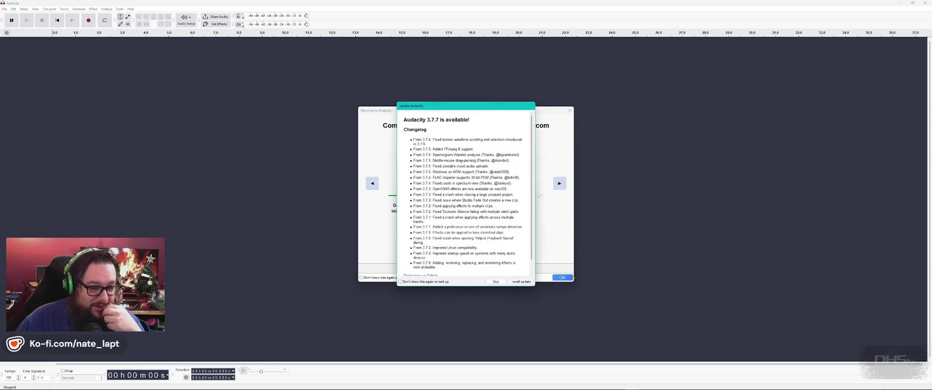
pyautogui.click(517, 282)
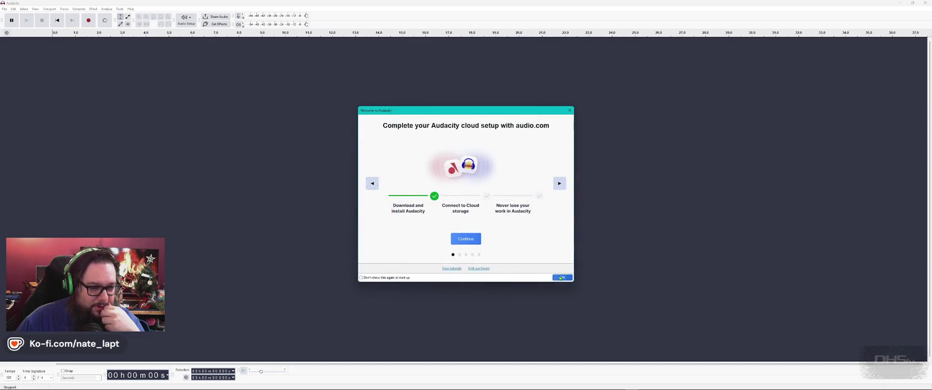
pyautogui.click(561, 277)
# - Open the most recent sound file from File > Recent Files
pyautogui.click(4, 9)
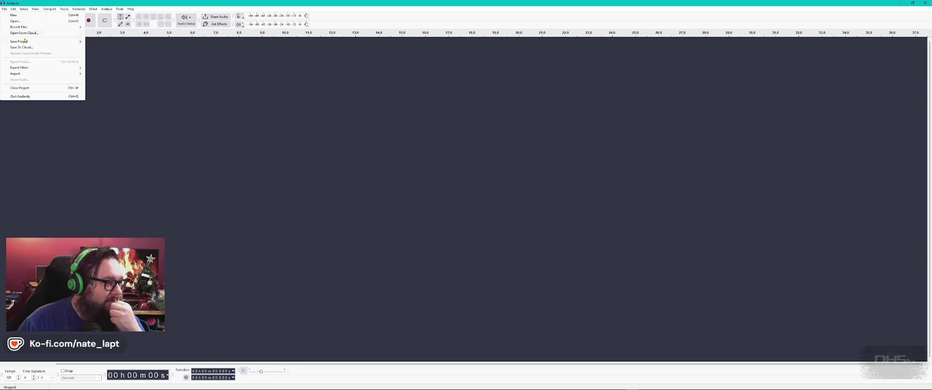
pyautogui.moveTo(70, 30)
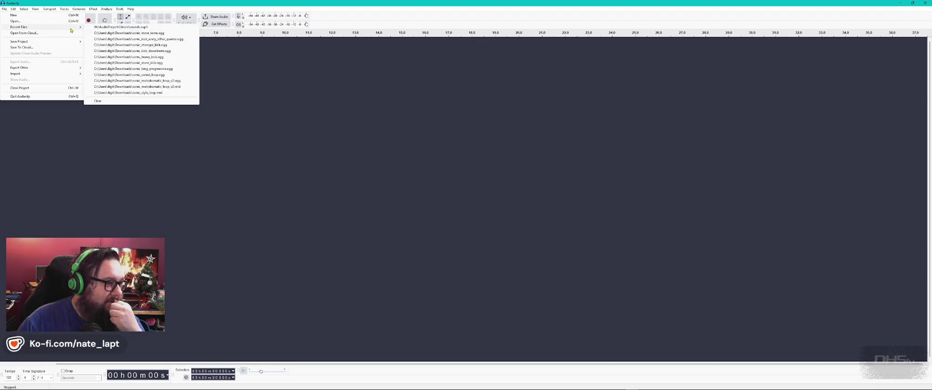
pyautogui.click(146, 27)
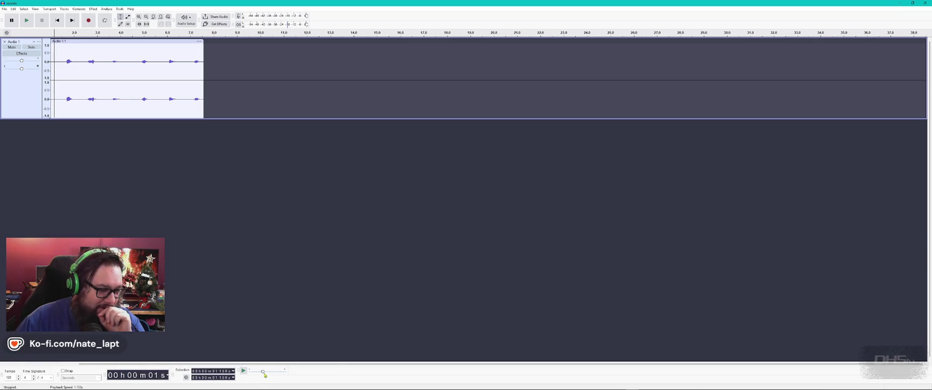
# - Confirm 1.000x playback speed, then close Audacity without saving the sound changes
pyautogui.doubleClick(265, 374)
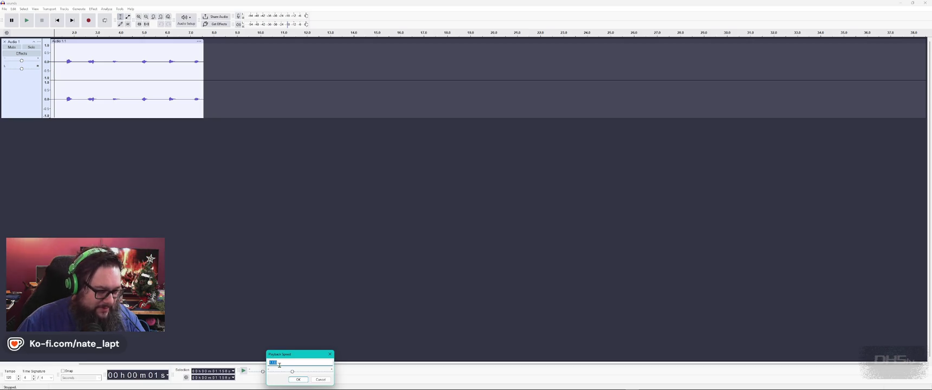
pyautogui.press('Return')
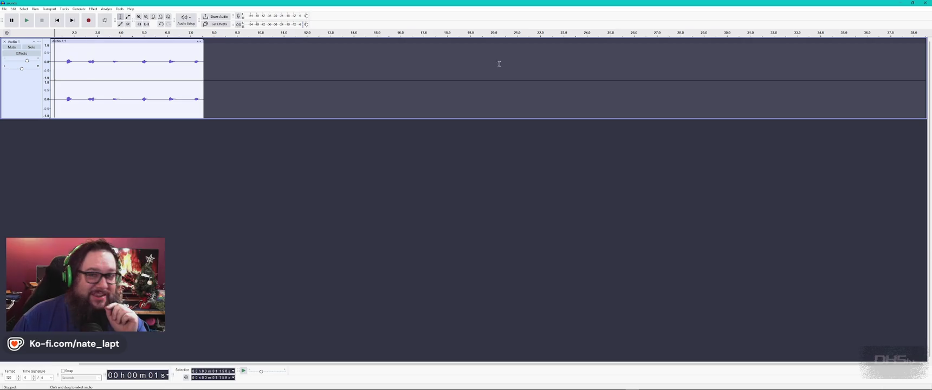
pyautogui.click(924, 2)
pyautogui.click(479, 196)
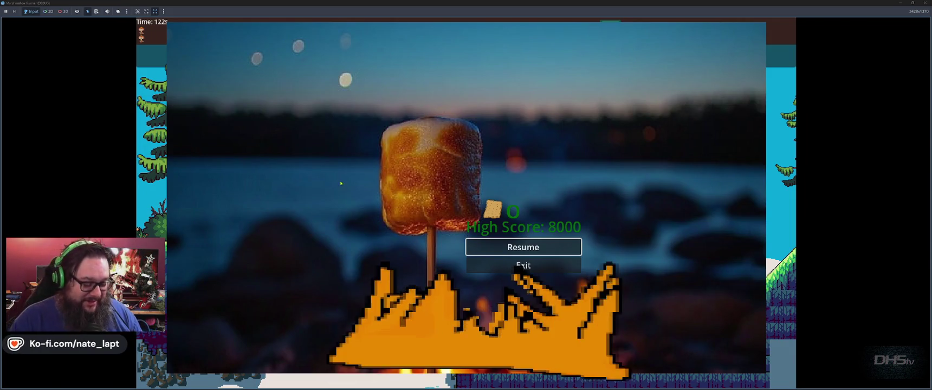
# - Resume the paused run, jump and swing the sword near the start, and drop left for the scroll
pyautogui.press('Escape')
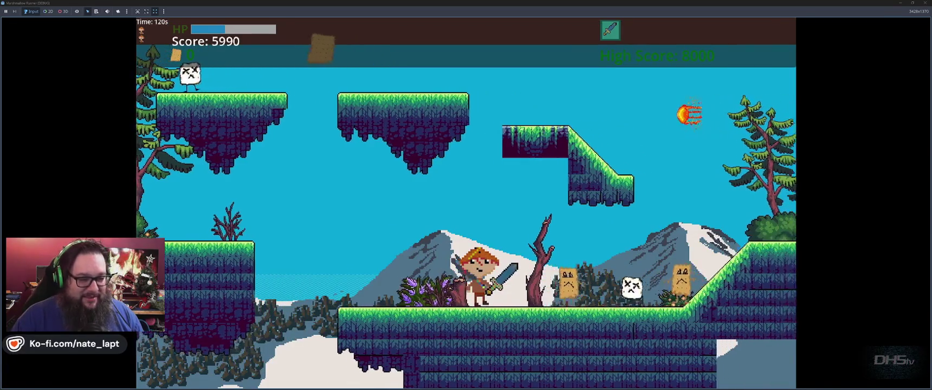
pyautogui.press('Right')
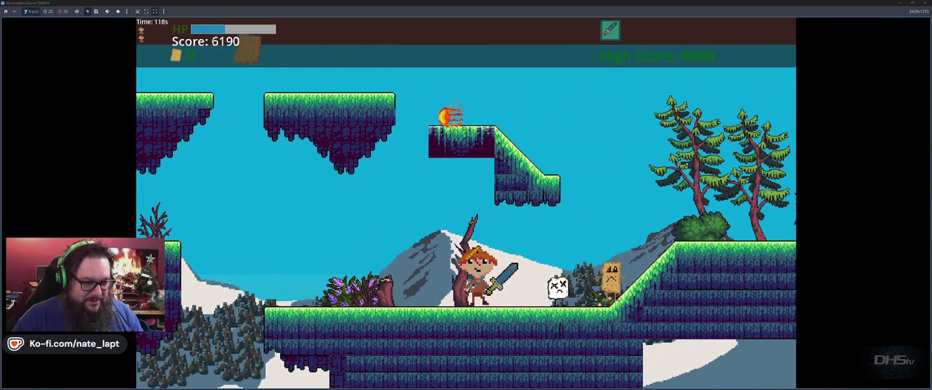
pyautogui.press('Right')
pyautogui.press('space')
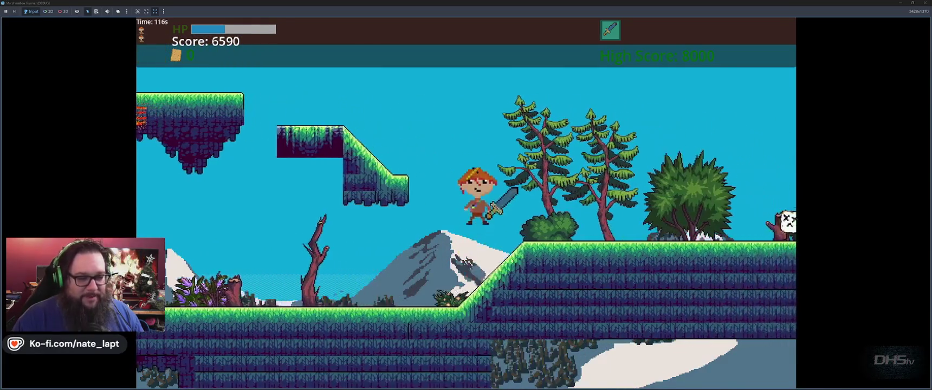
pyautogui.press('Left')
pyautogui.press('Right')
pyautogui.press('space')
pyautogui.press('Left')
pyautogui.press('space')
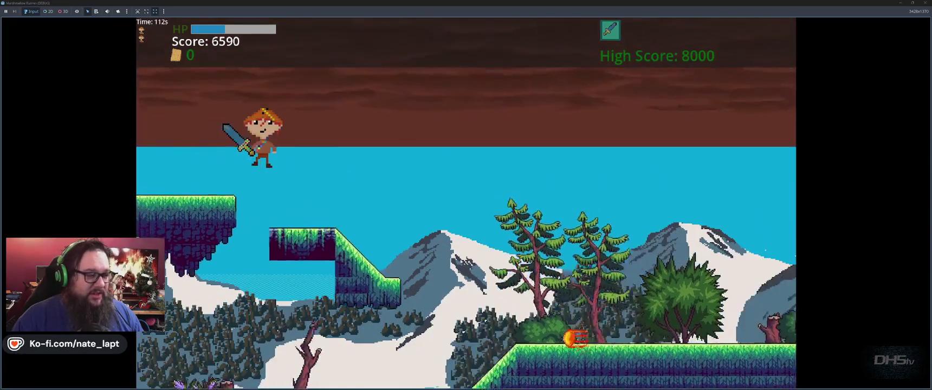
pyautogui.press('Left')
# - Hop onto the middle floating platform and the slope, then jump down to the lower ground
pyautogui.press('Right')
pyautogui.press('space')
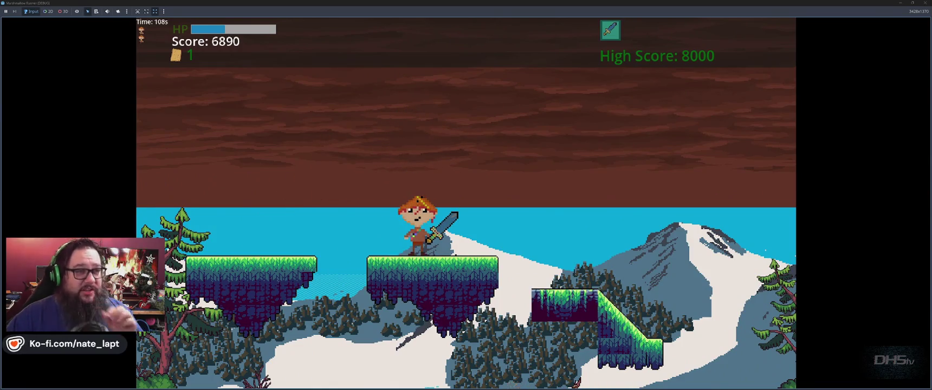
pyautogui.press('Right')
pyautogui.press('space')
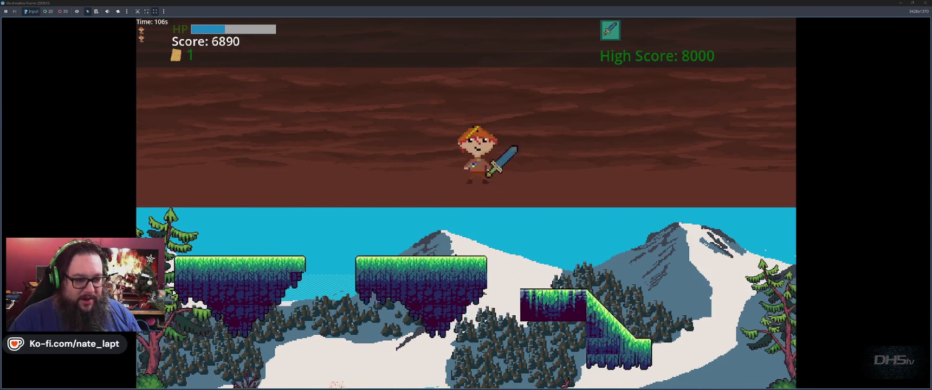
pyautogui.press('Left')
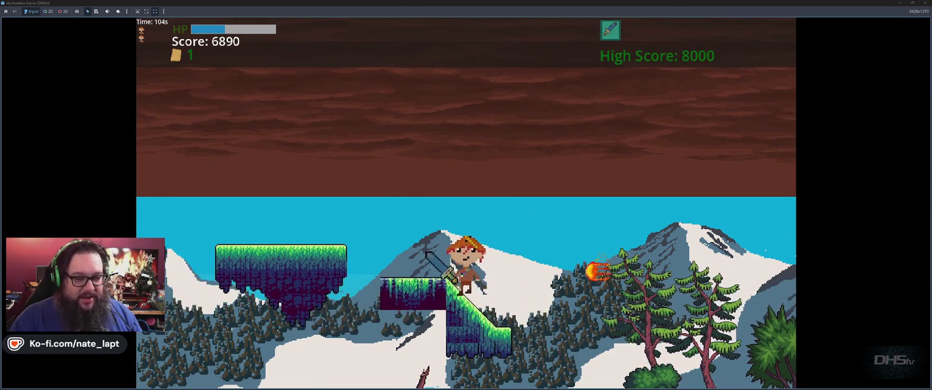
pyautogui.press('Right')
pyautogui.press('space')
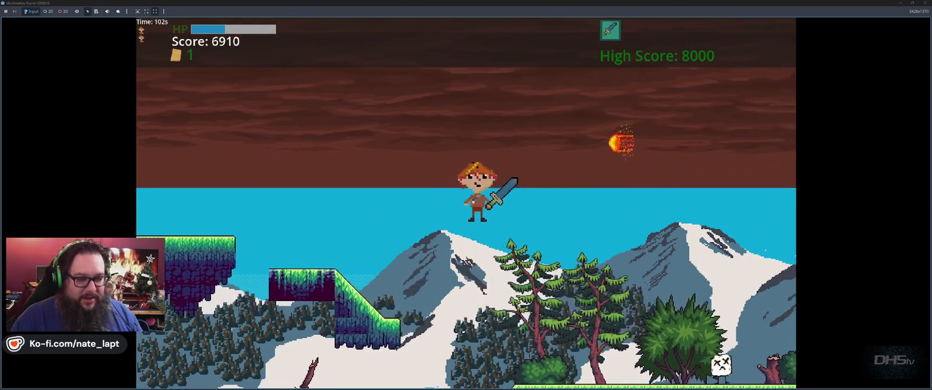
pyautogui.press('Right')
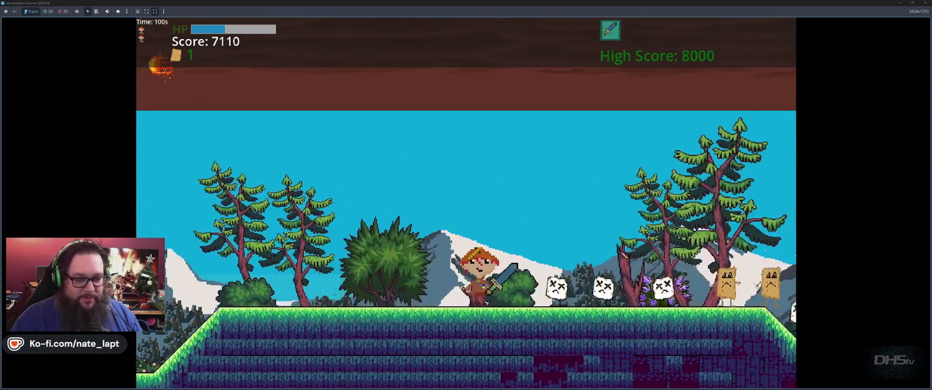
# - Run right attacking enemies, clear the gap, defeat the paper-bag enemies and leap off the cliff, reaching 10350
pyautogui.press('Right')
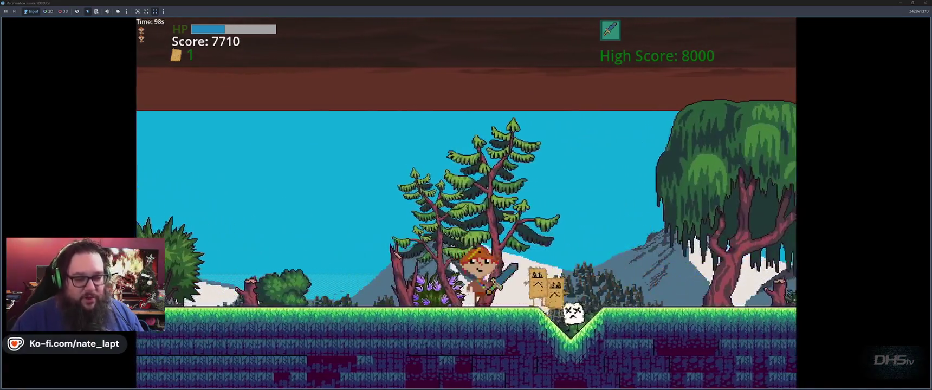
pyautogui.press('Right')
pyautogui.press('space')
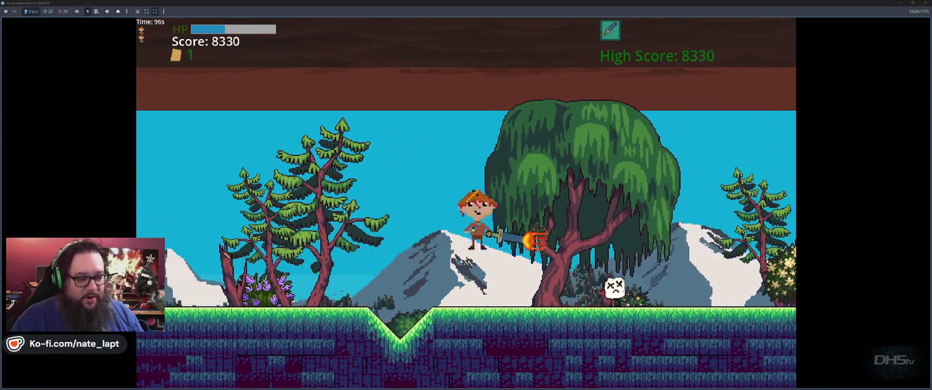
pyautogui.press('Right')
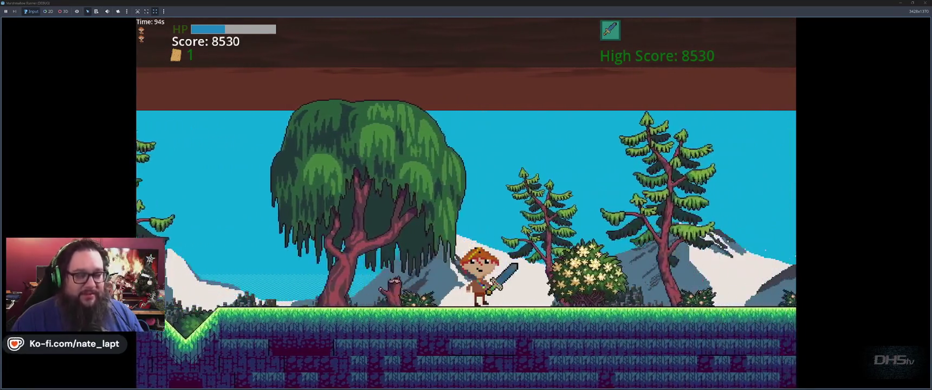
pyautogui.press('Right')
pyautogui.press('space')
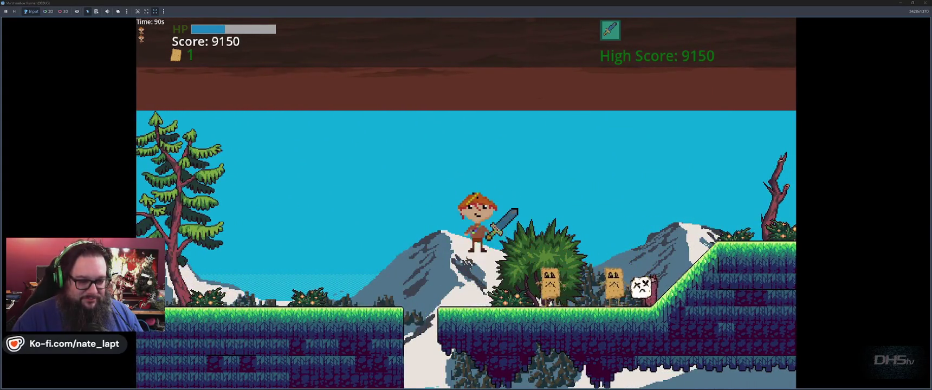
pyautogui.press('Right')
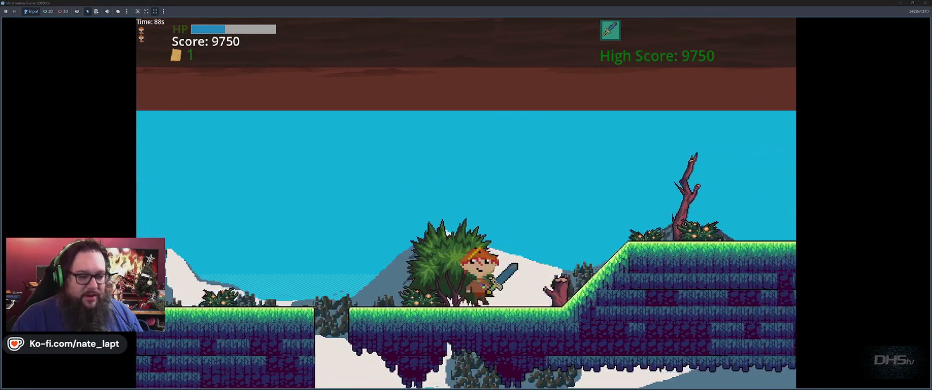
pyautogui.press('space')
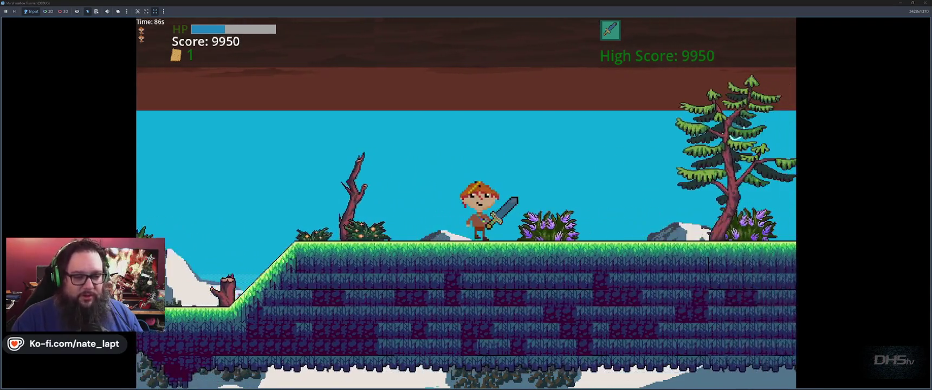
pyautogui.press('space')
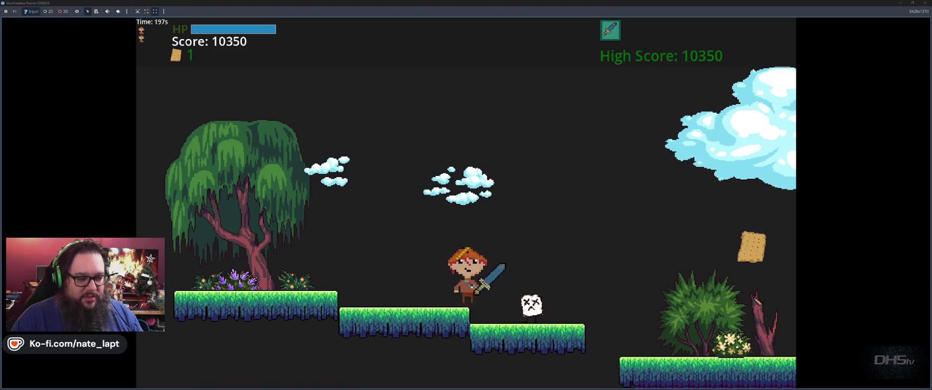
# - Jump onward collecting crackers, onto the raised ledge, and destroy a fireball
pyautogui.press('space')
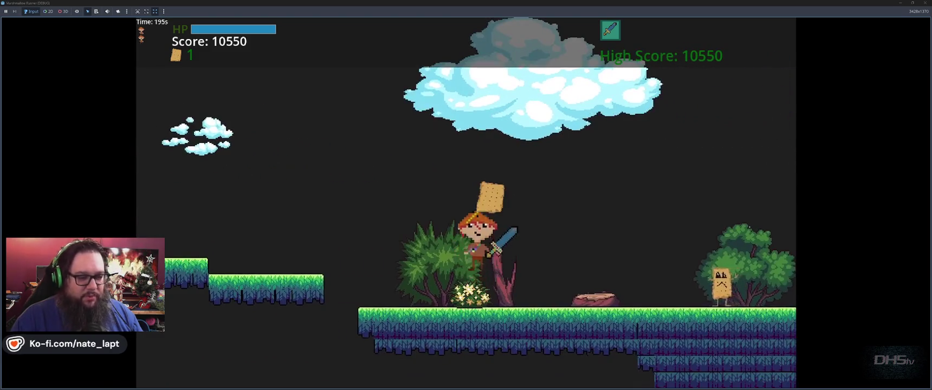
pyautogui.press('space')
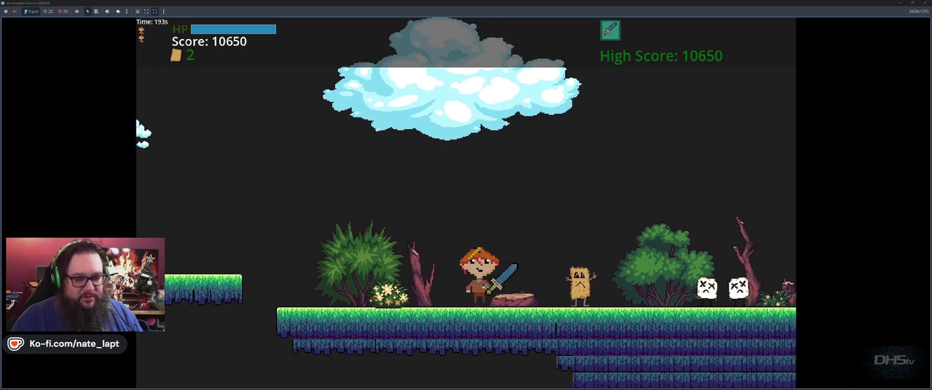
pyautogui.press('space')
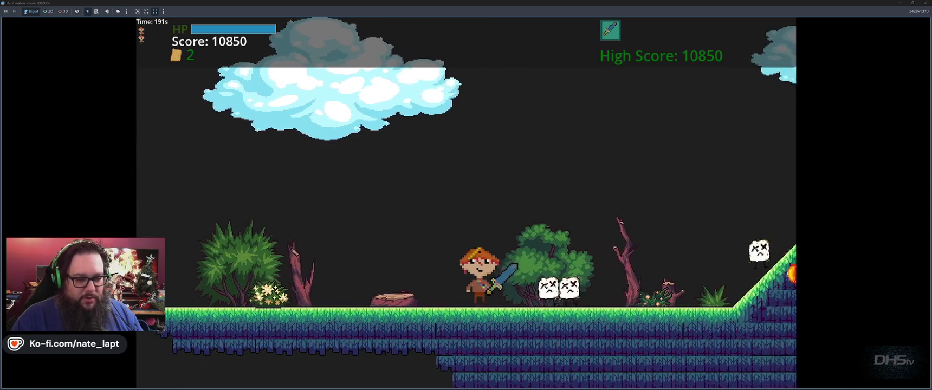
pyautogui.press('space')
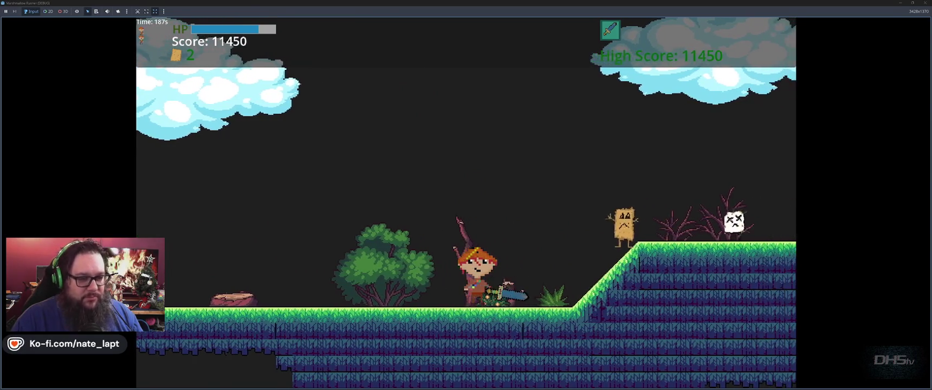
pyautogui.press('space')
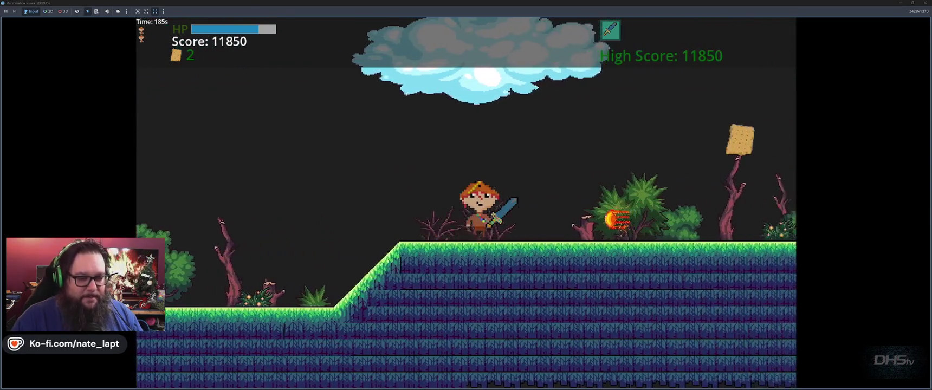
pyautogui.press('space')
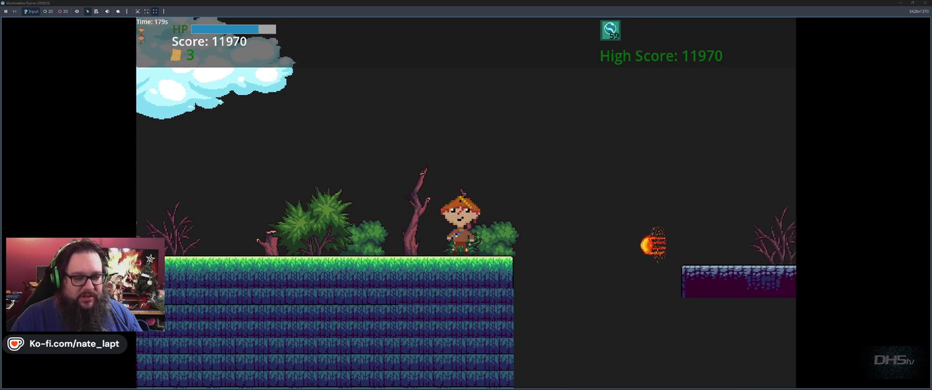
pyautogui.press('space')
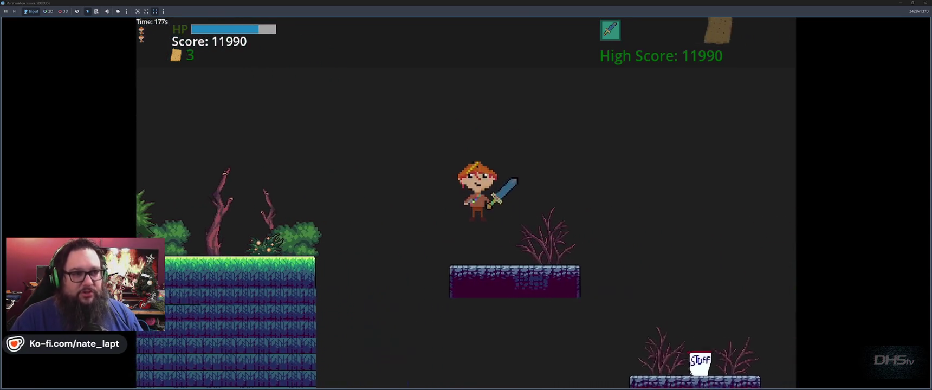
pyautogui.press('space')
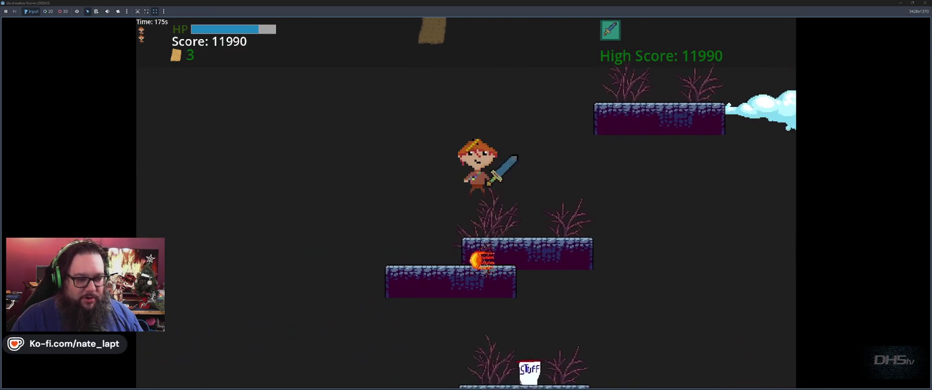
# - Climb the stone platforms to the upper grass ledge, double-jump right, then pause at high score 12590
pyautogui.press('space')
pyautogui.press('space')
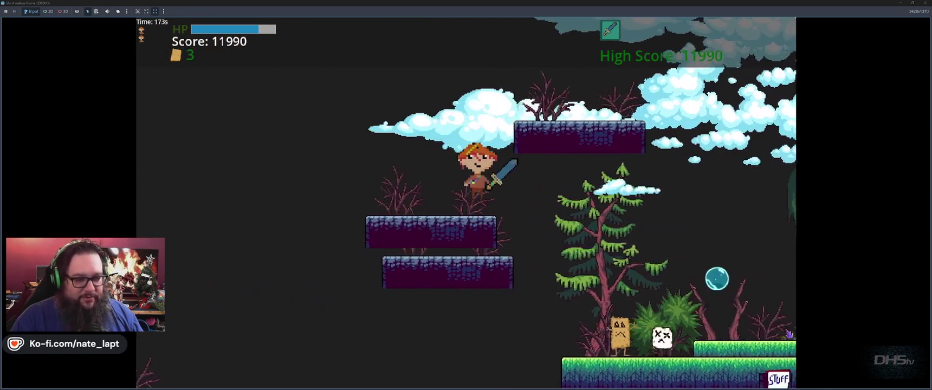
pyautogui.press('space')
pyautogui.press('space')
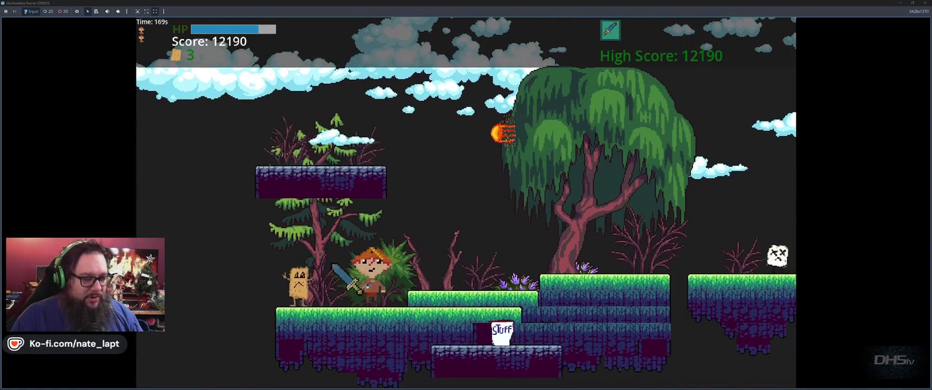
pyautogui.press('space')
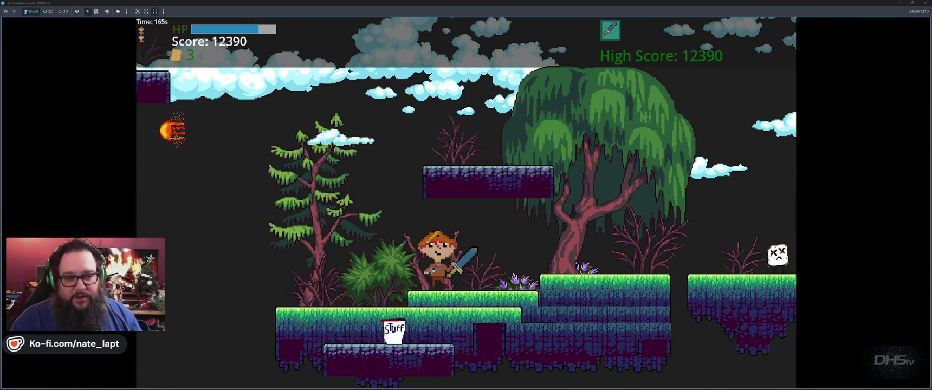
pyautogui.press('space')
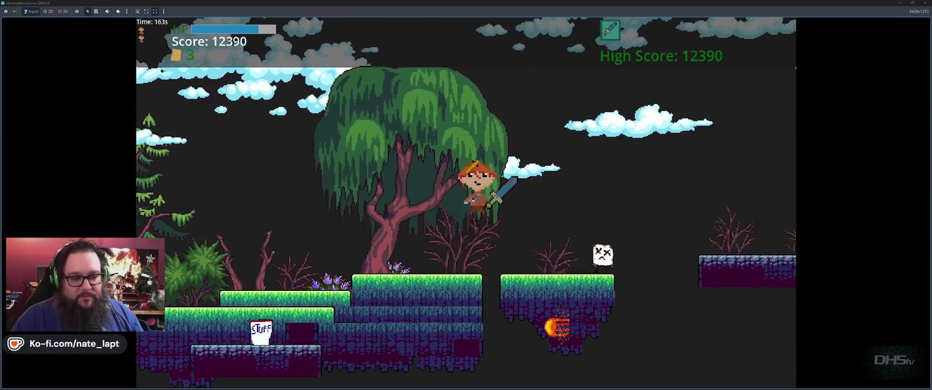
pyautogui.press('space')
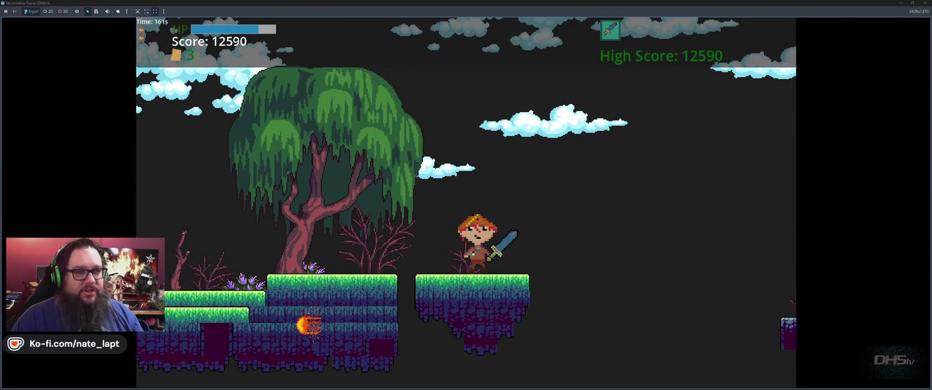
pyautogui.press('Left')
pyautogui.press('Right')
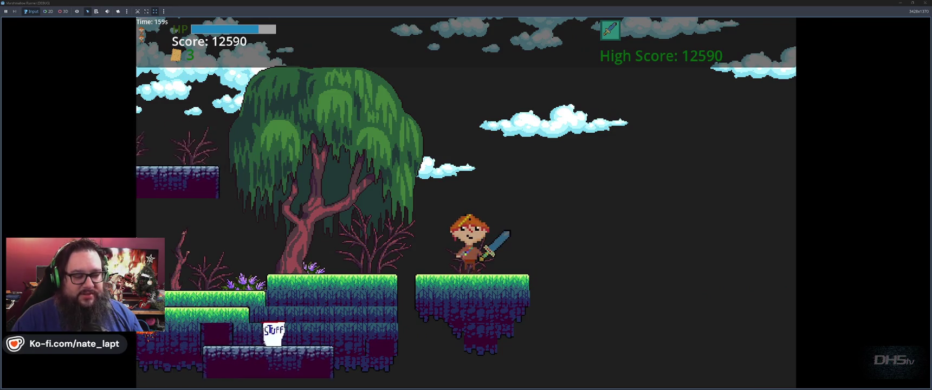
pyautogui.press('Escape')
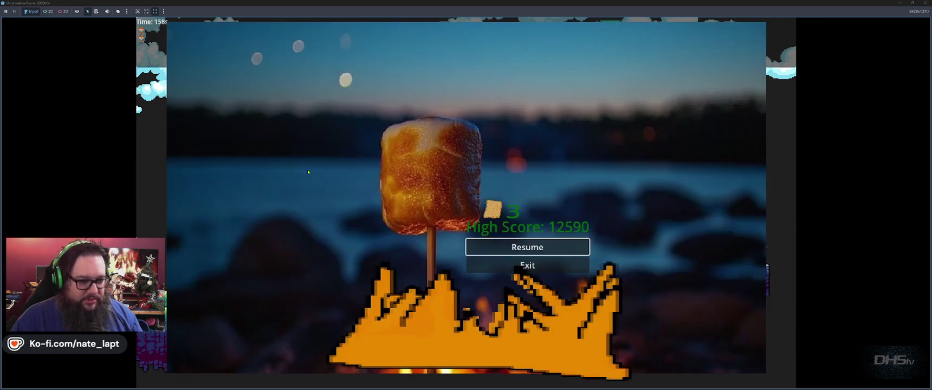
# - Switch to Spotify, play 'Shadows on the Summit' from the Deerisle Soundtrack, then return to the game
pyautogui.hotkey('alt', 'Tab')
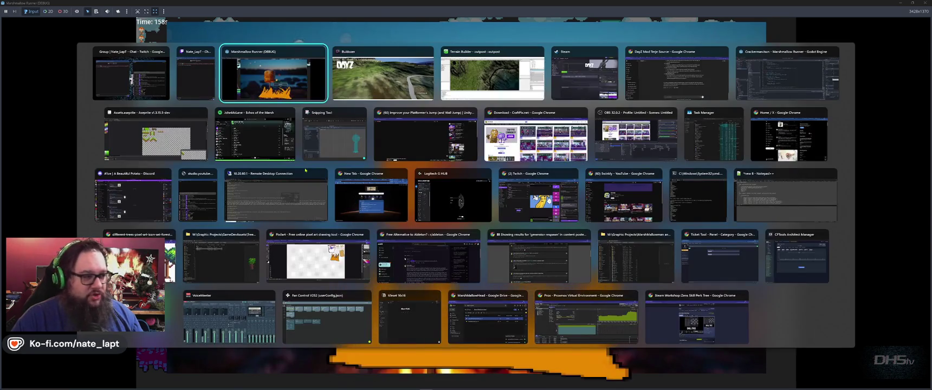
pyautogui.press('Down')
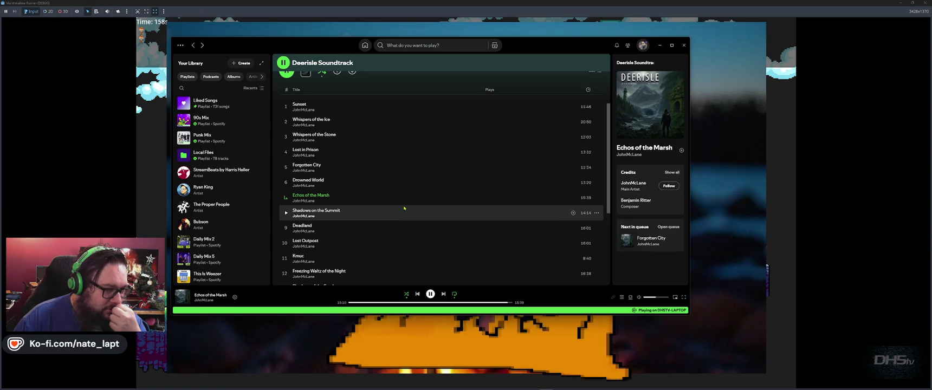
pyautogui.scroll(-5, 403, 207)
pyautogui.scroll(5, 380, 217)
pyautogui.scroll(-2, 336, 230)
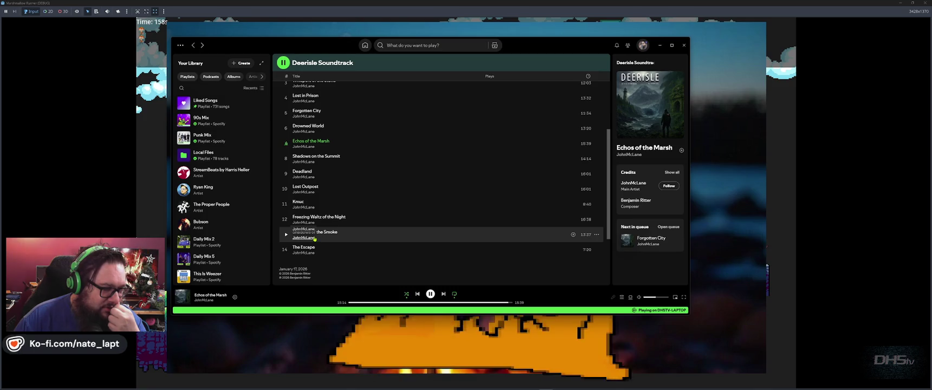
pyautogui.scroll(5, 319, 236)
pyautogui.scroll(-1, 332, 232)
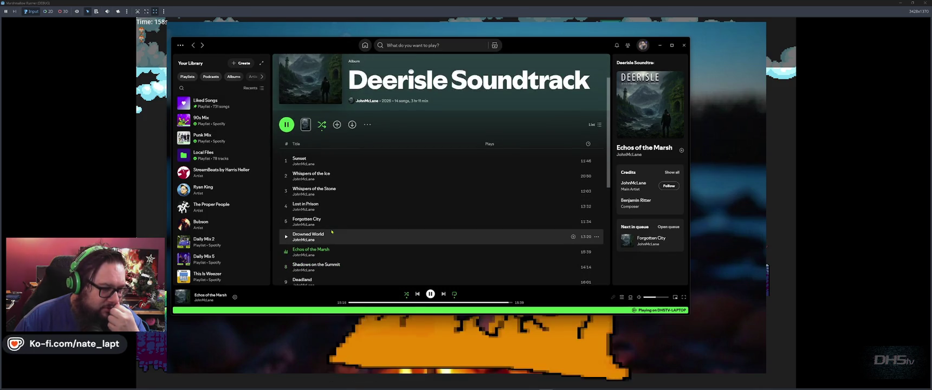
pyautogui.scroll(-1, 332, 232)
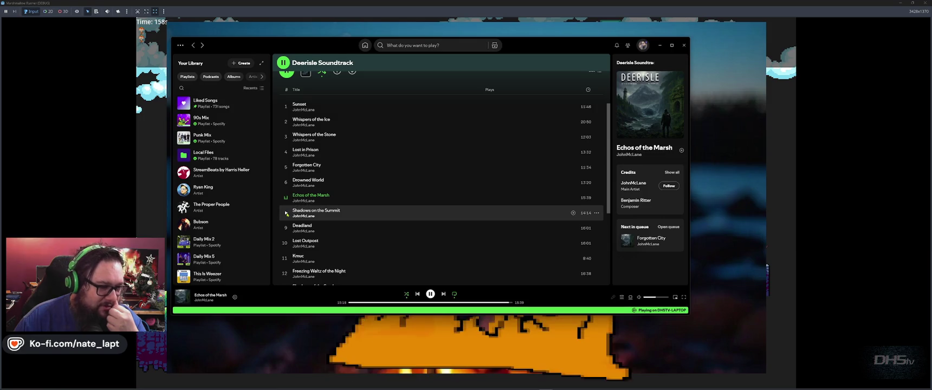
pyautogui.click(285, 213)
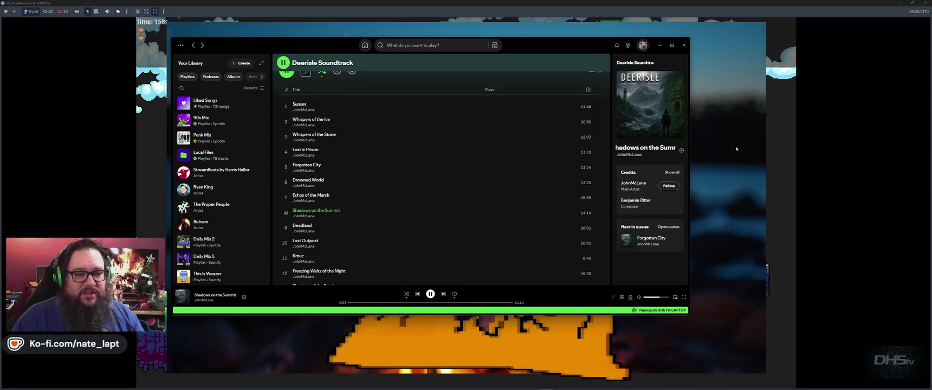
pyautogui.hotkey('alt', 'Tab')
# - Resume the game and jump across gaps and platforms, destroying a fireball and collecting a coin
pyautogui.press('Return')
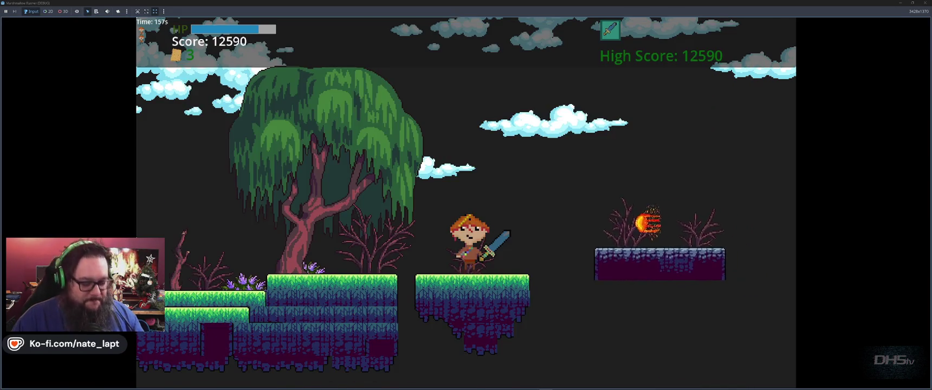
pyautogui.press('space')
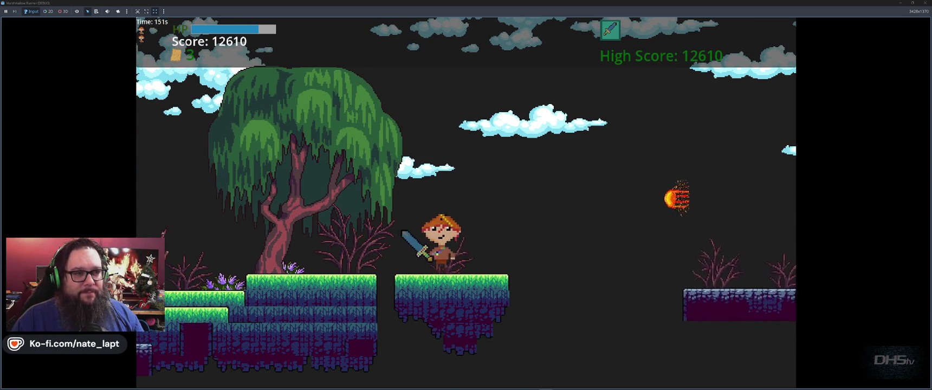
pyautogui.press('space')
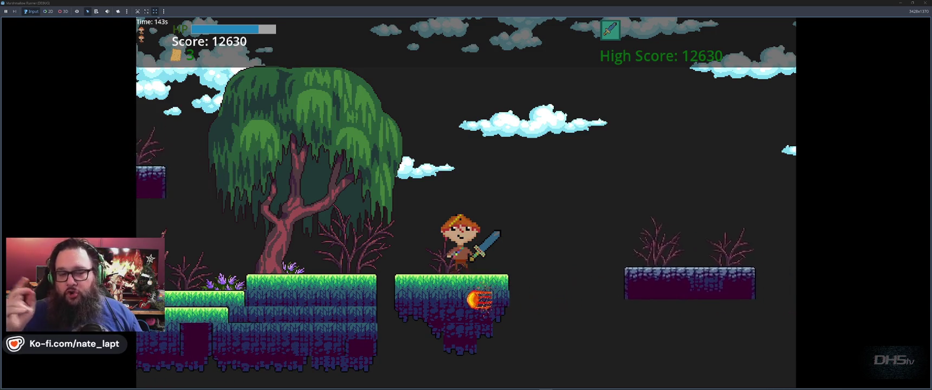
pyautogui.press('space')
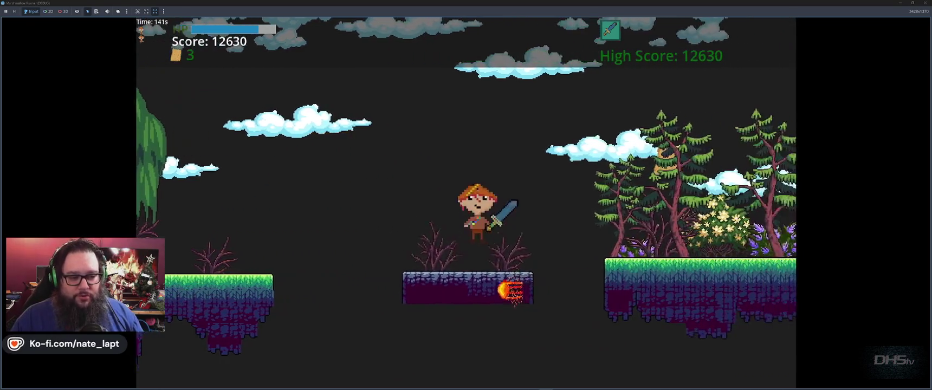
pyautogui.press('space')
pyautogui.press('space')
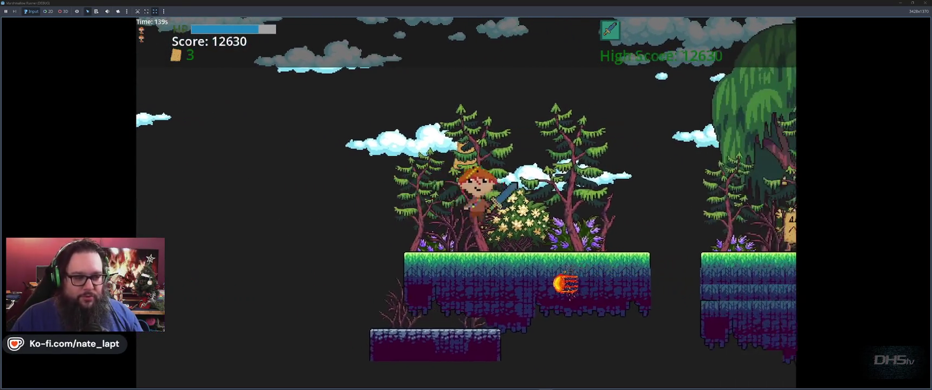
pyautogui.press('space')
pyautogui.press('space')
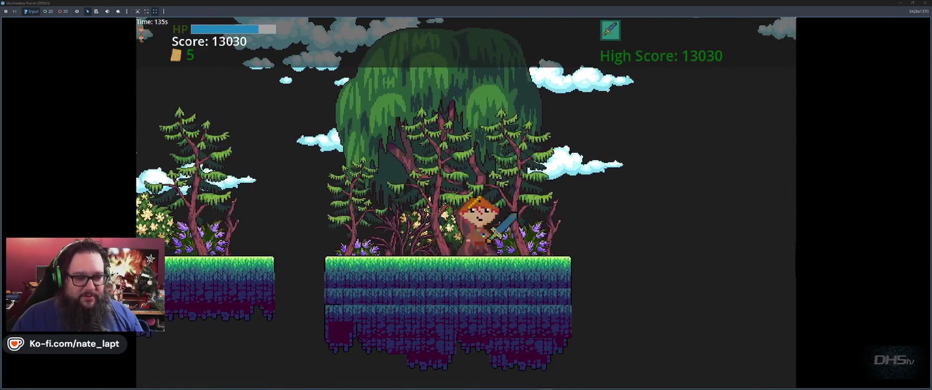
pyautogui.press('space')
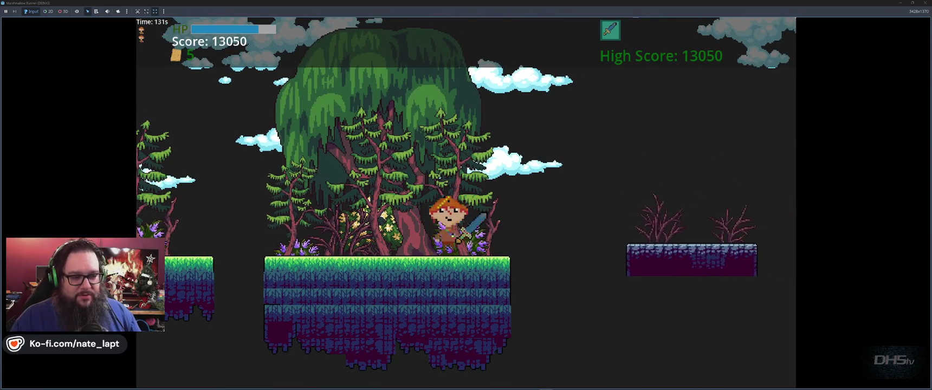
pyautogui.press('space')
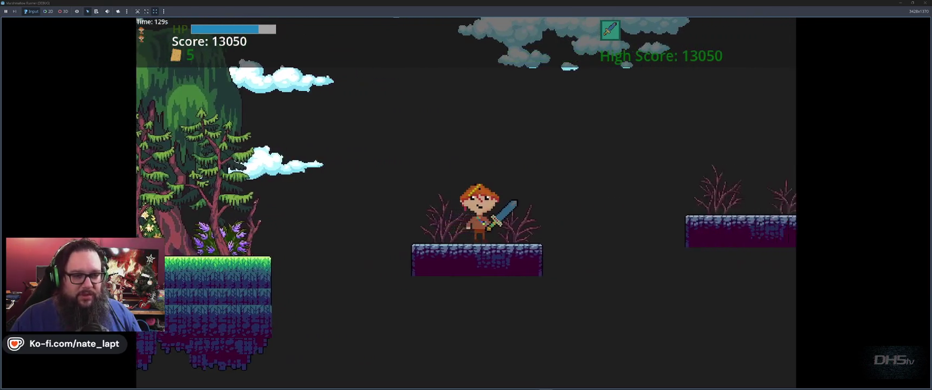
pyautogui.press('space')
pyautogui.press('space')
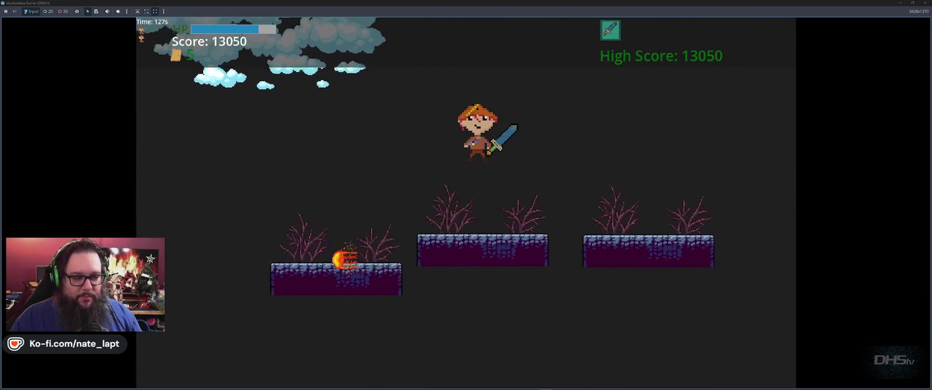
# - Climb to higher platforms, slash the toast enemies with x, and pause at high score 14270
pyautogui.press('space')
pyautogui.press('Left')
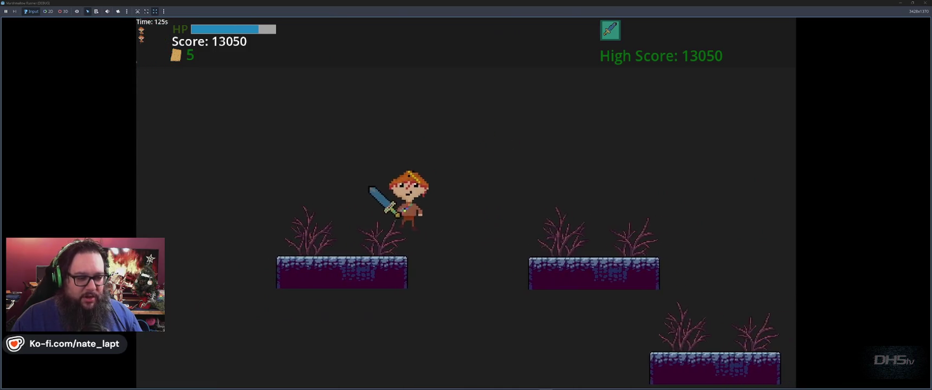
pyautogui.press('space')
pyautogui.press('Right')
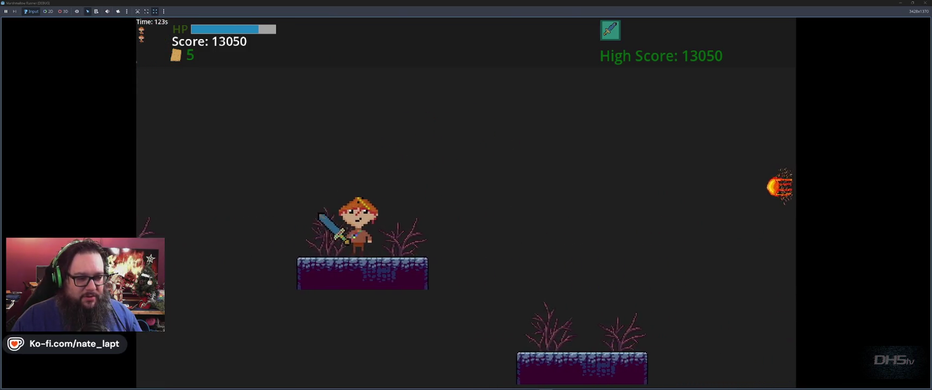
pyautogui.press('Right')
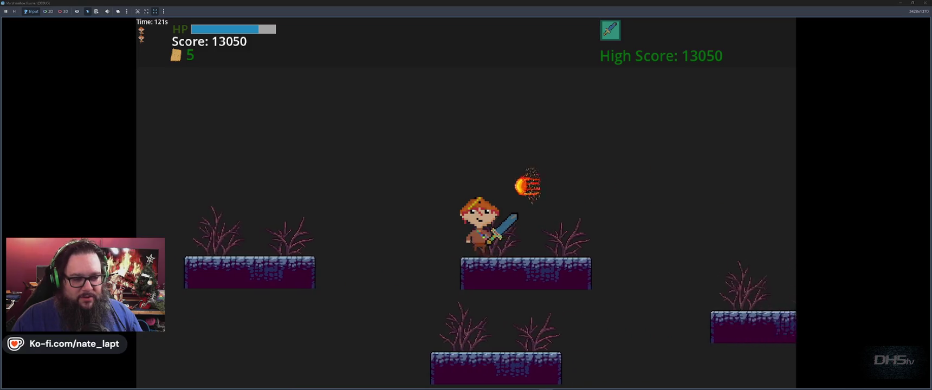
pyautogui.press('space')
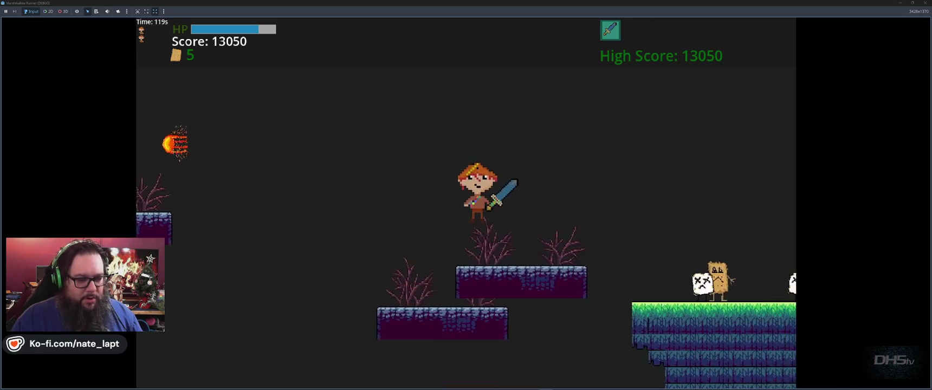
pyautogui.press('space')
pyautogui.press('space')
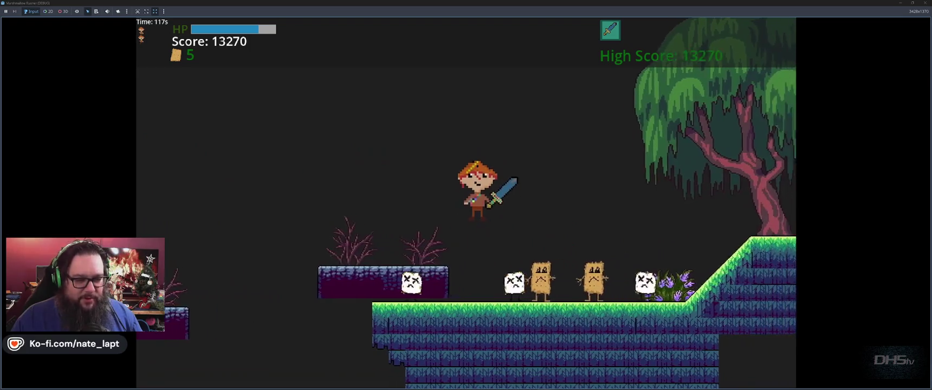
pyautogui.press('x')
pyautogui.press('x')
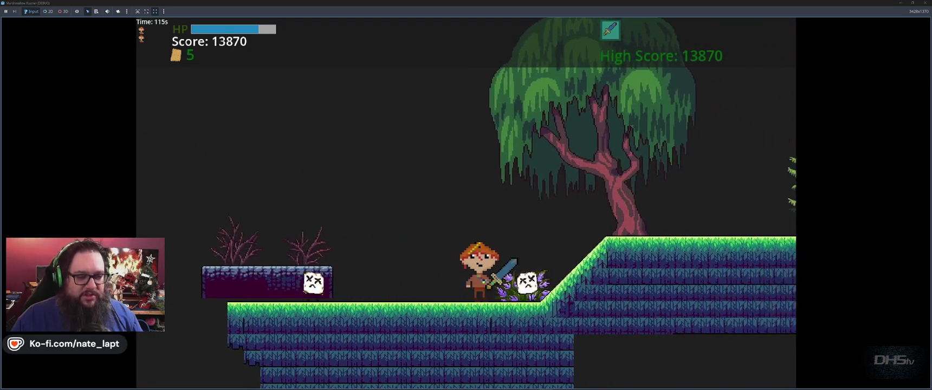
pyautogui.press('x')
pyautogui.press('Left')
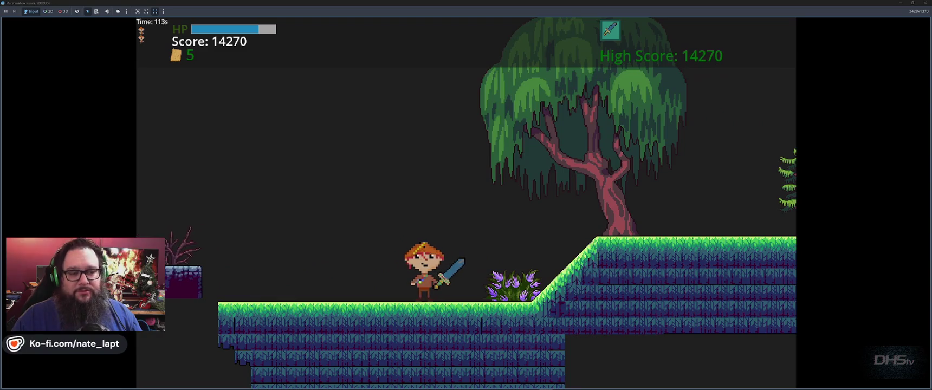
pyautogui.press('Escape')
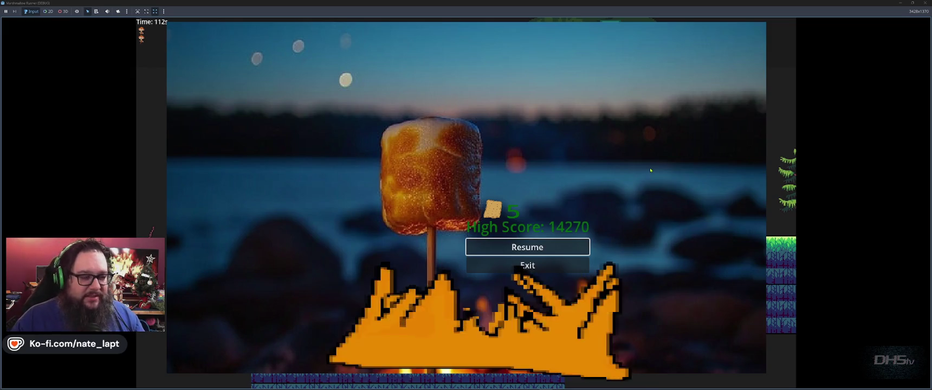
# - Switch from Spotify to the YouTube tab in the platformer jump tutorial browser window
pyautogui.hotkey('alt', 'Tab')
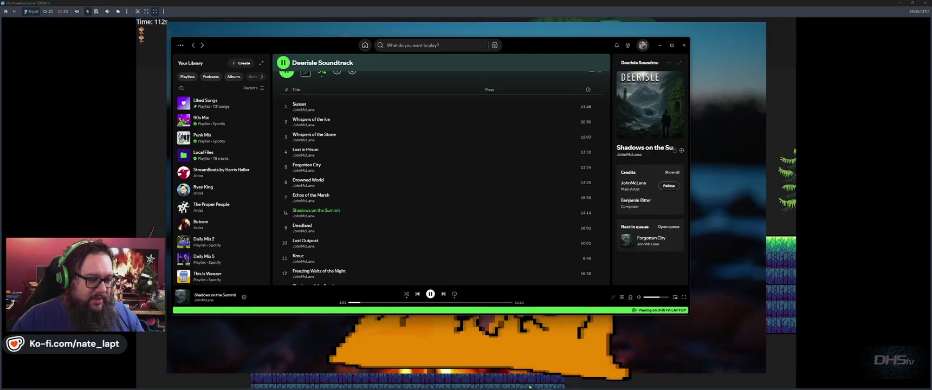
pyautogui.hotkey('alt', 'Tab')
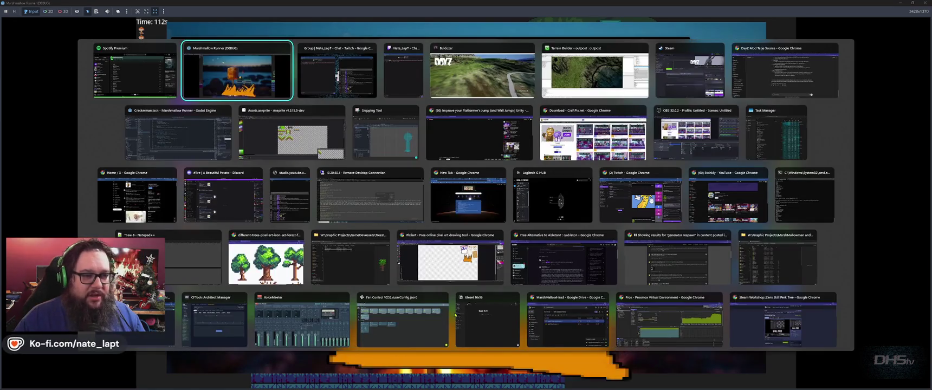
pyautogui.press('Tab')
pyautogui.press('Tab')
pyautogui.press('Tab')
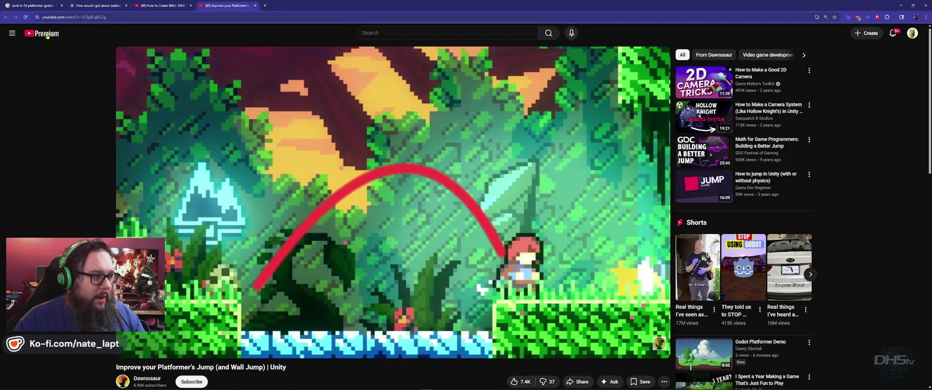
pyautogui.hotkey('ctrl', 'Tab')
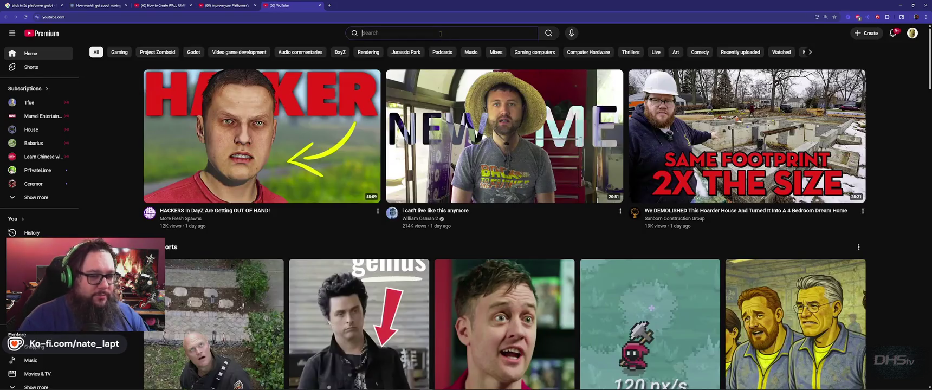
# - Search 'the thing intro music', play then pause Morricone's theme, close it and minimize the browser
pyautogui.write('the th')
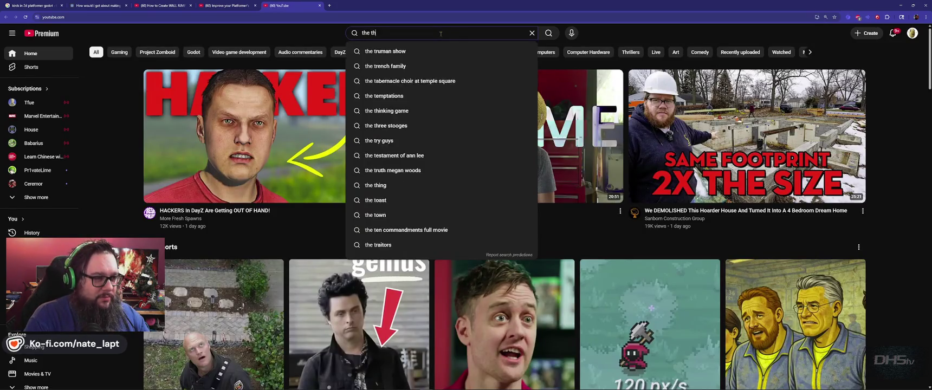
pyautogui.write('ing intro music')
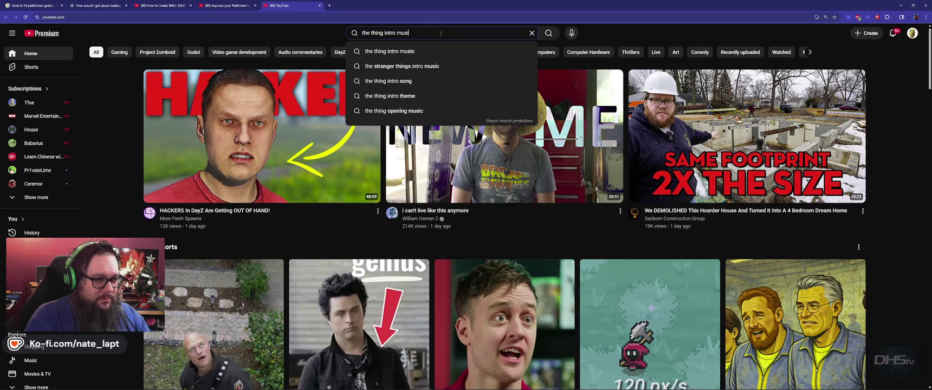
pyautogui.press('Return')
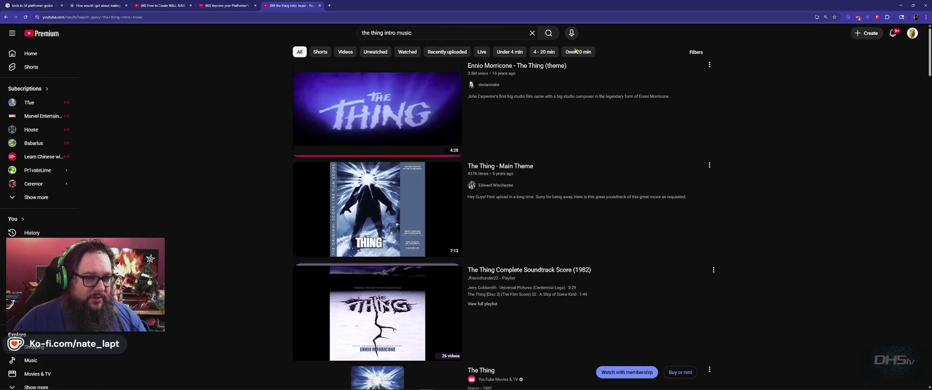
pyautogui.click(539, 68)
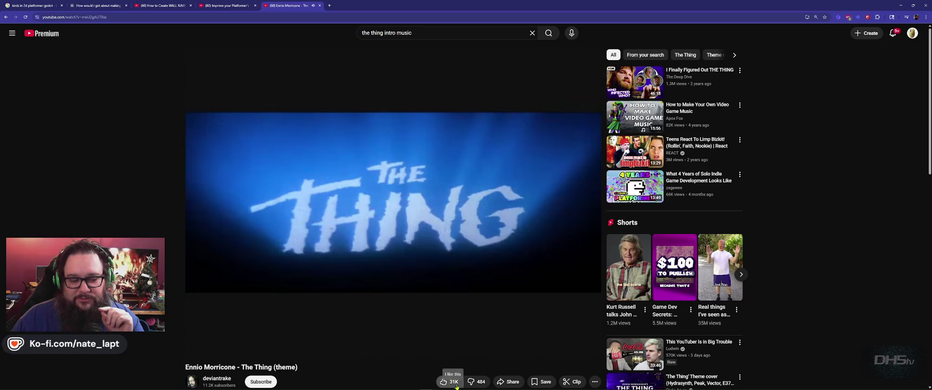
pyautogui.click(400, 211)
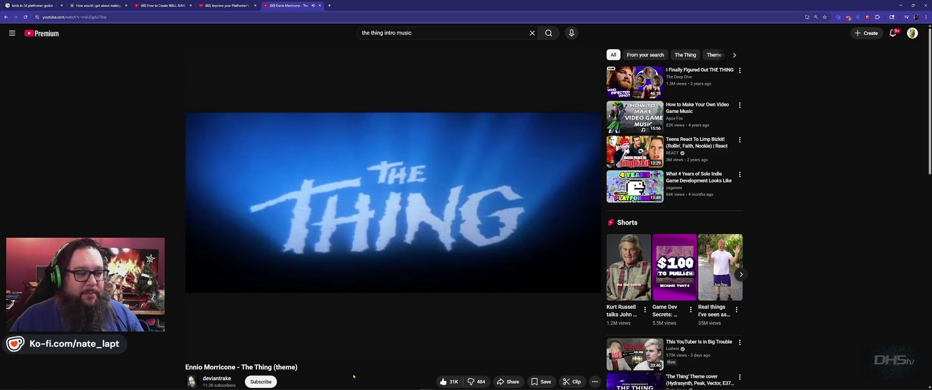
pyautogui.hotkey('ctrl', 'w')
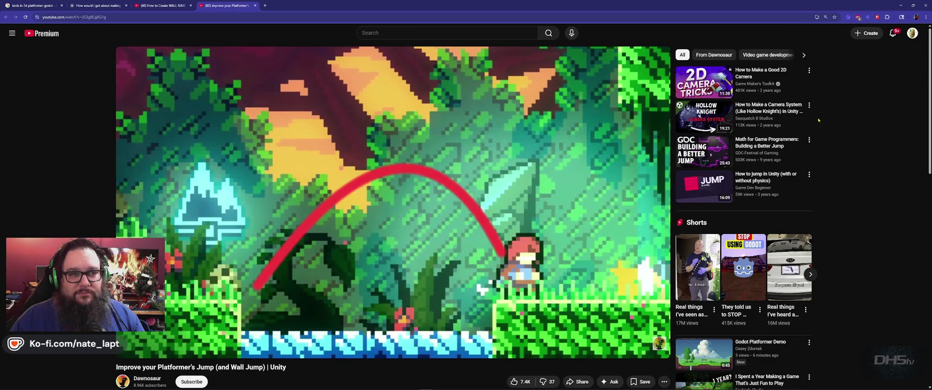
pyautogui.click(899, 7)
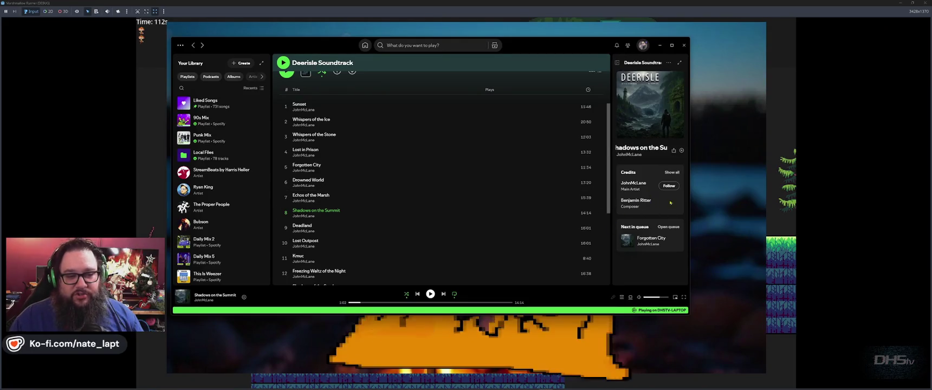
# - Scroll the Deerisle Soundtrack track list, then bring Marshmallow Runner forward and resume it at 14270
pyautogui.scroll(-5, 367, 215)
pyautogui.scroll(5, 368, 214)
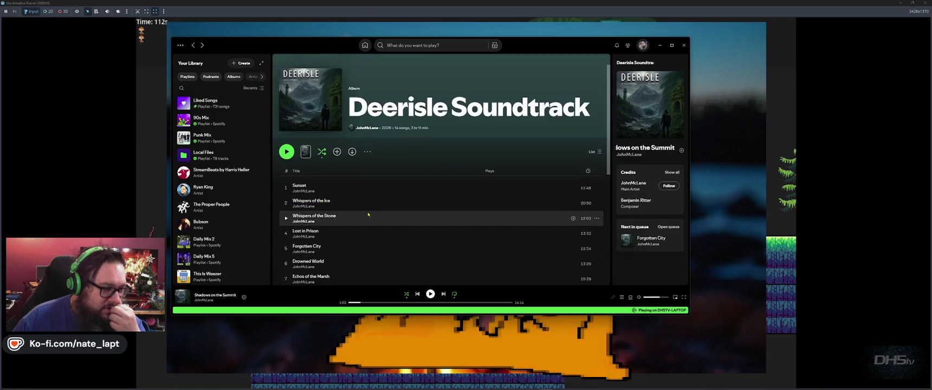
pyautogui.scroll(-6, 368, 214)
pyautogui.scroll(2, 368, 214)
pyautogui.scroll(-2, 368, 214)
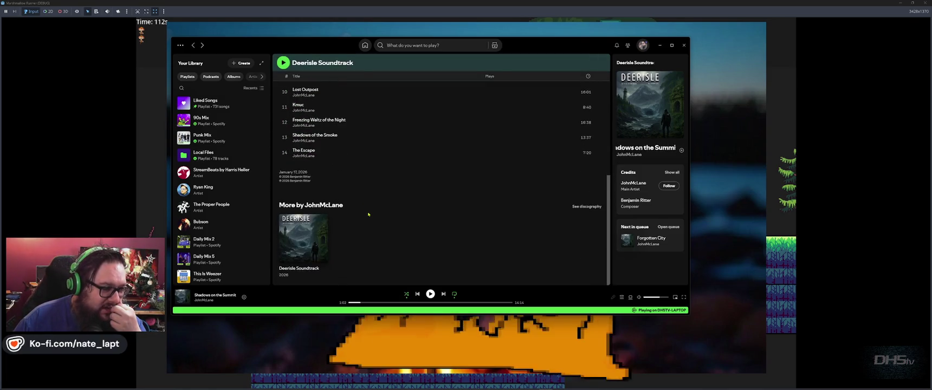
pyautogui.scroll(8, 360, 247)
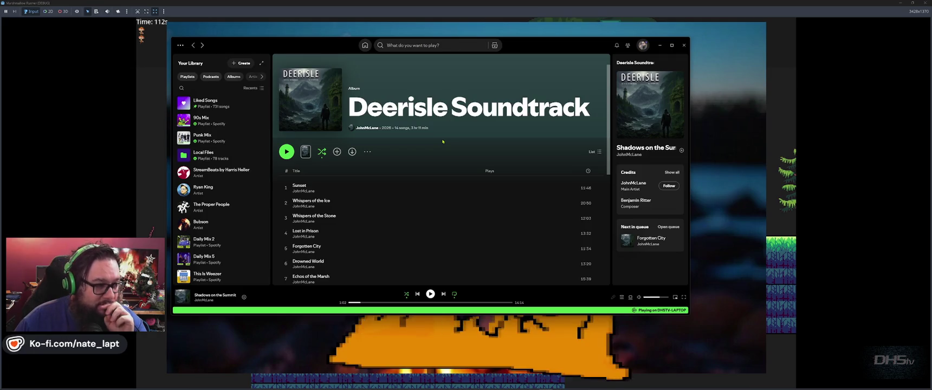
pyautogui.scroll(-3, 442, 141)
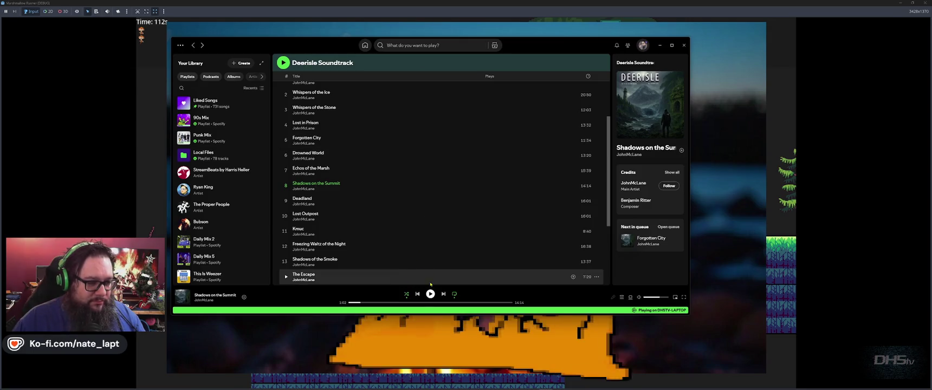
pyautogui.click(603, 6)
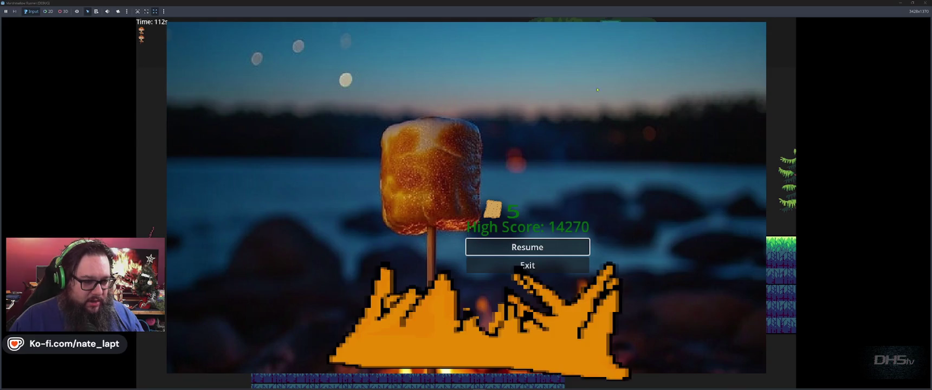
pyautogui.press('Return')
# - Jump across the upper grass and bush platforms of the blue-sky stage
pyautogui.press('space')
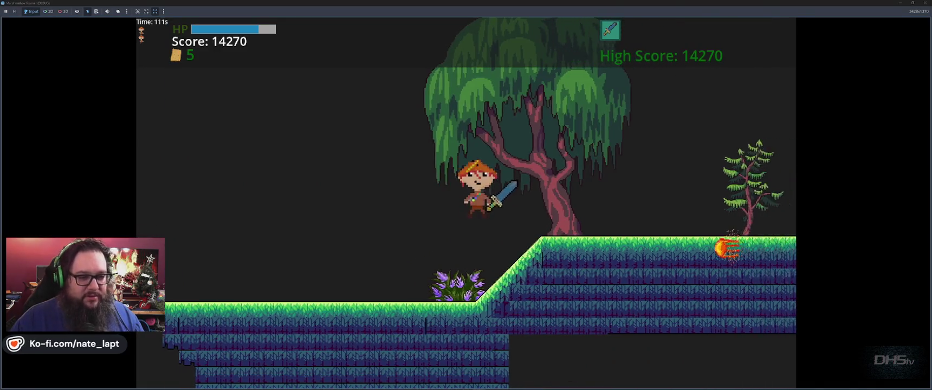
pyautogui.press('space')
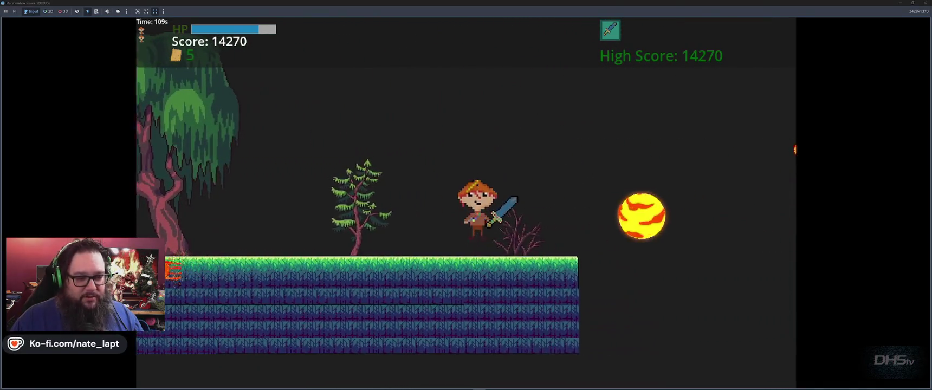
pyautogui.press('space')
pyautogui.press('space')
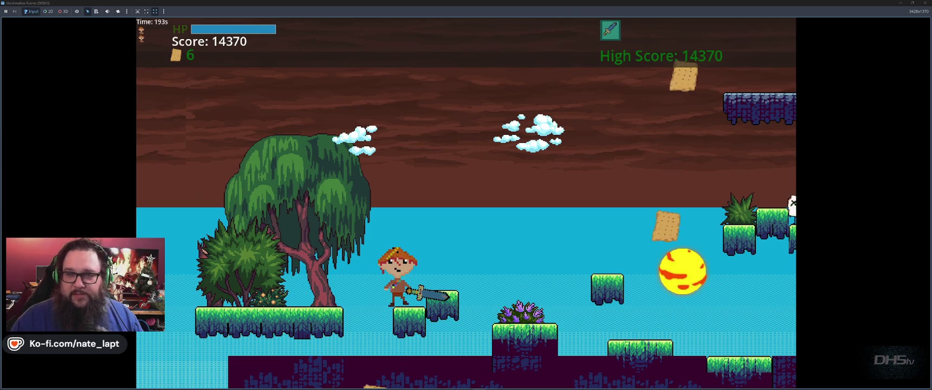
pyautogui.press('space')
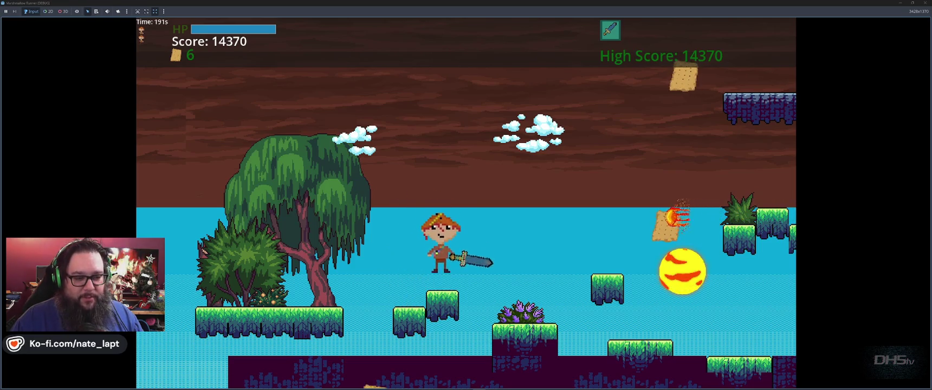
pyautogui.press('space')
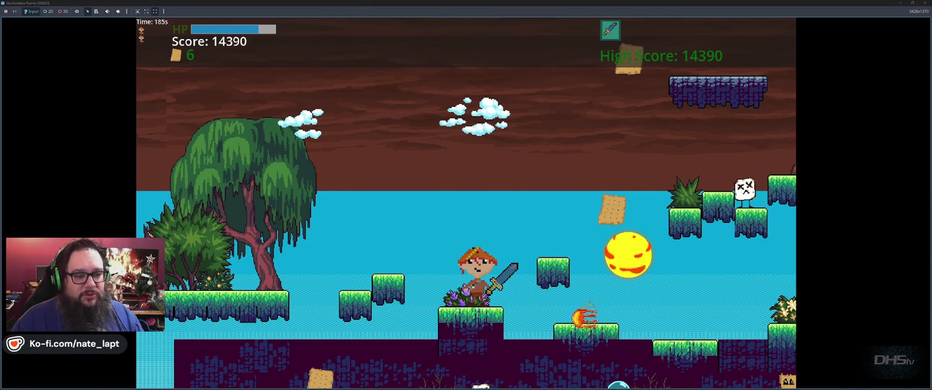
pyautogui.press('space')
pyautogui.press('Left')
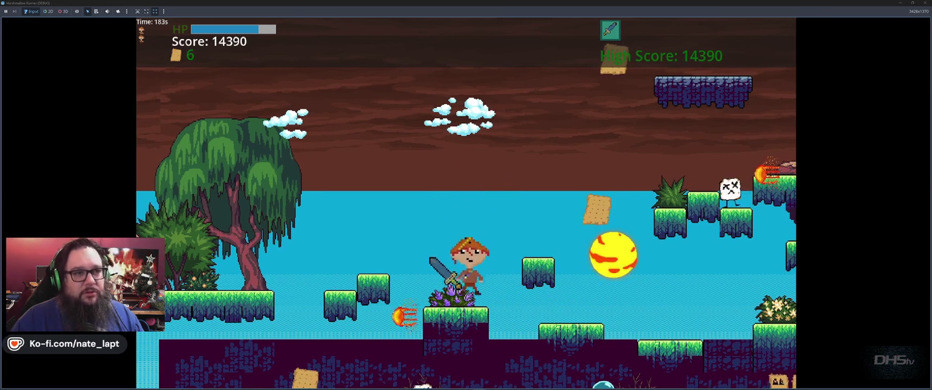
pyautogui.press('Right')
pyautogui.press('space')
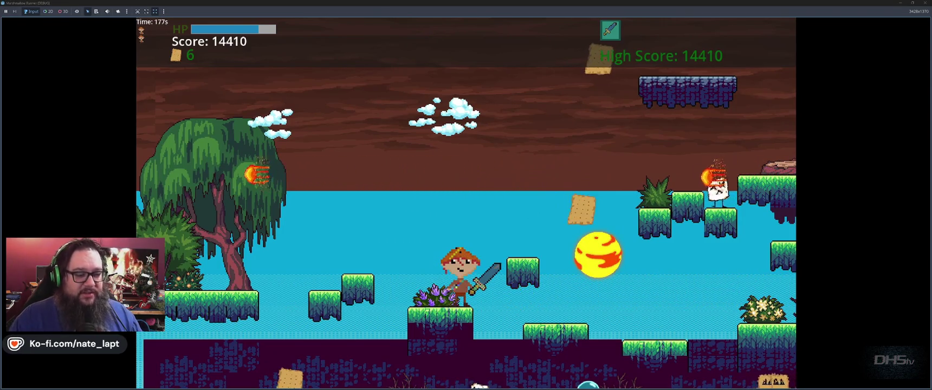
# - Run right, climb the ledges by the stump, and swing the sword at enemies, reaching 16480
pyautogui.press('Right')
pyautogui.press('Right')
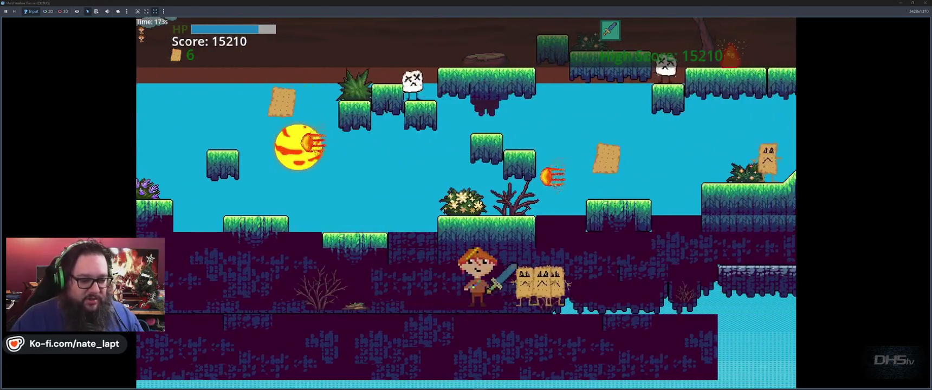
pyautogui.press('space')
pyautogui.press('Right')
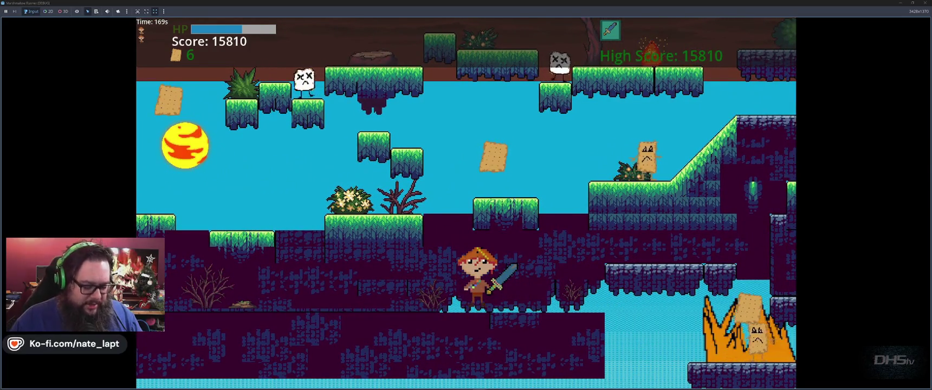
pyautogui.press('Right')
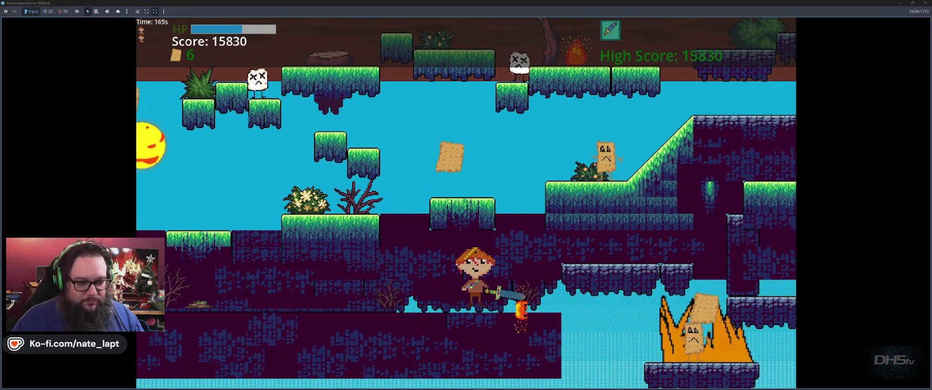
pyautogui.press('Right')
pyautogui.press('Right')
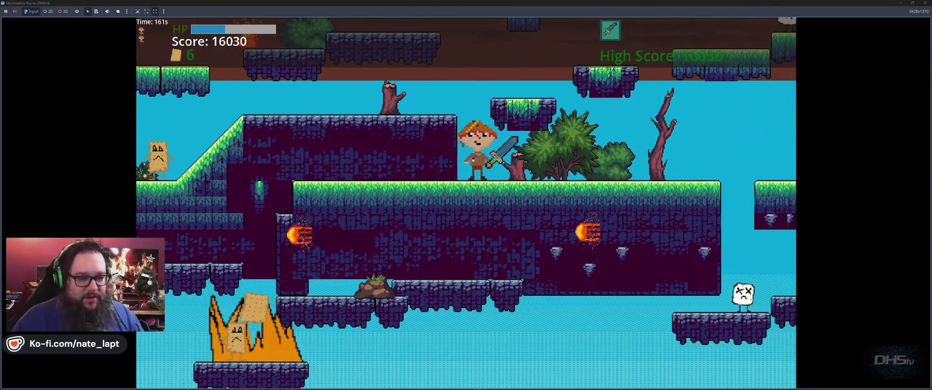
pyautogui.press('Left')
pyautogui.press('space')
pyautogui.press('Left')
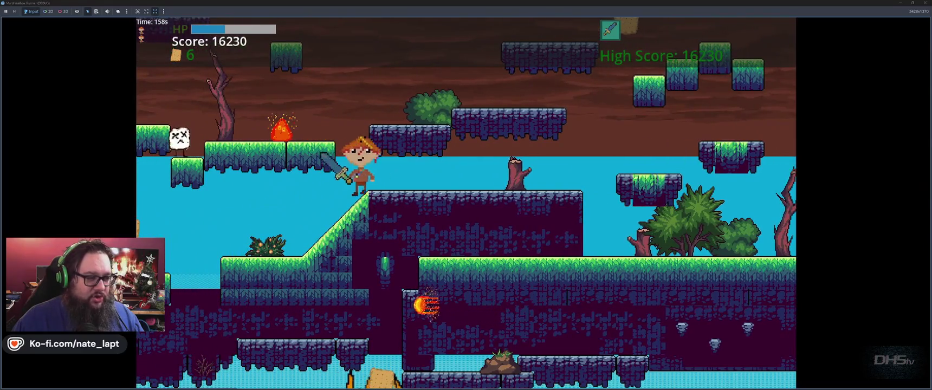
pyautogui.press('Left')
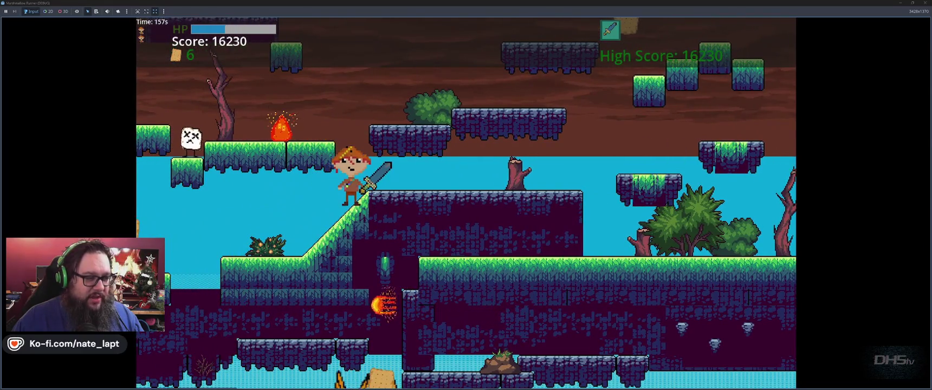
pyautogui.press('space')
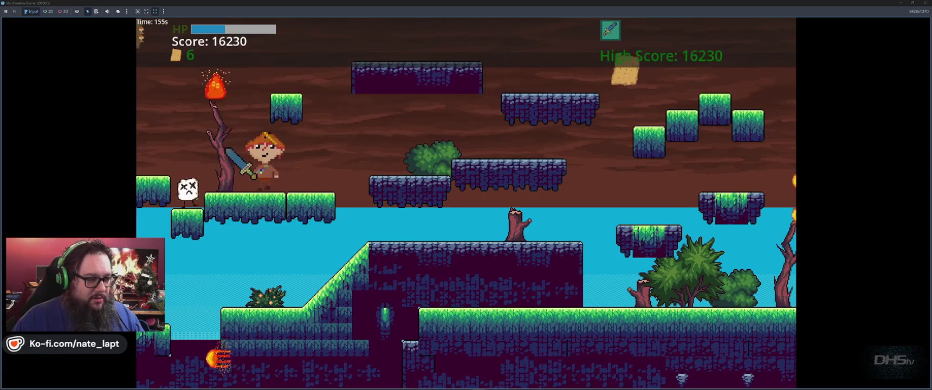
pyautogui.press('Right')
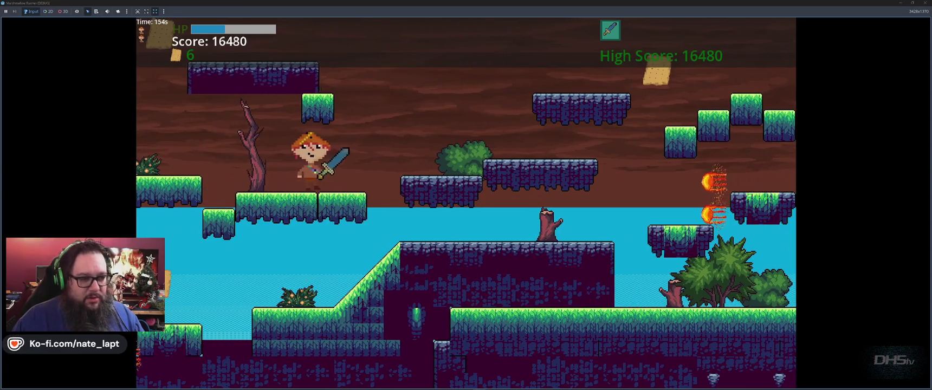
pyautogui.press('Right')
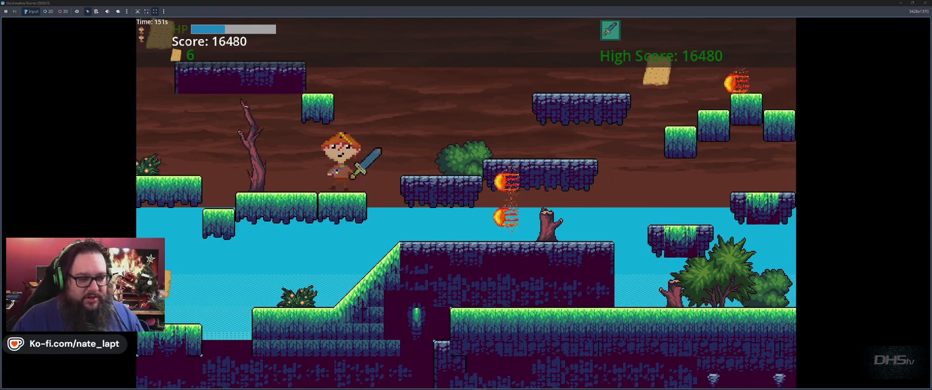
pyautogui.press('x')
pyautogui.press('x')
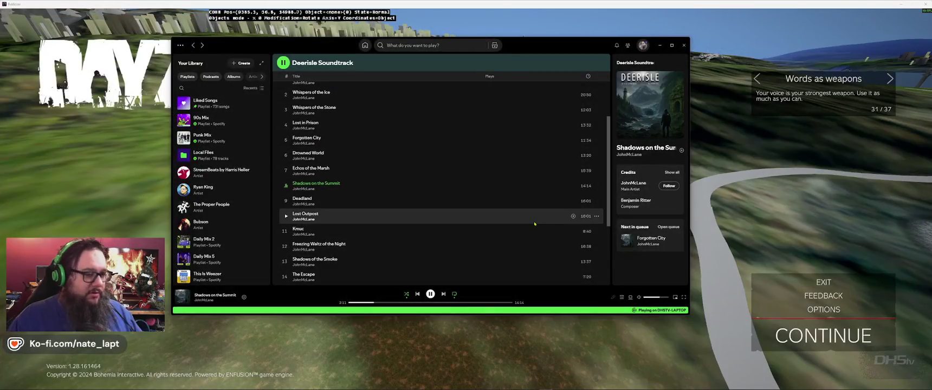
# - Bring the Buldozer terrain view forward and pull the camera back toward the coastline
pyautogui.click(516, 30)
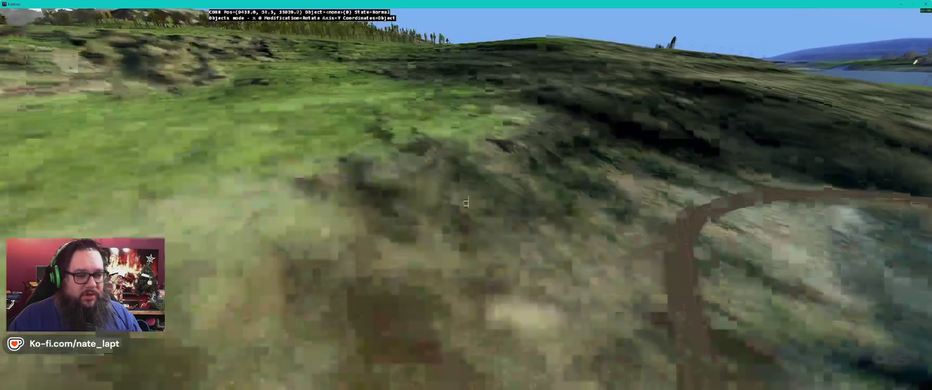
pyautogui.press('s')
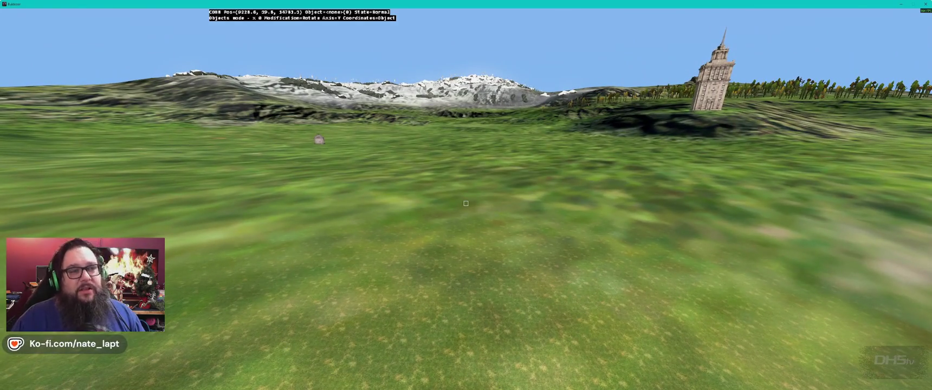
# - Fly the camera up the snowy slope, past the summit radio tower, and out toward the lake
pyautogui.press('w')
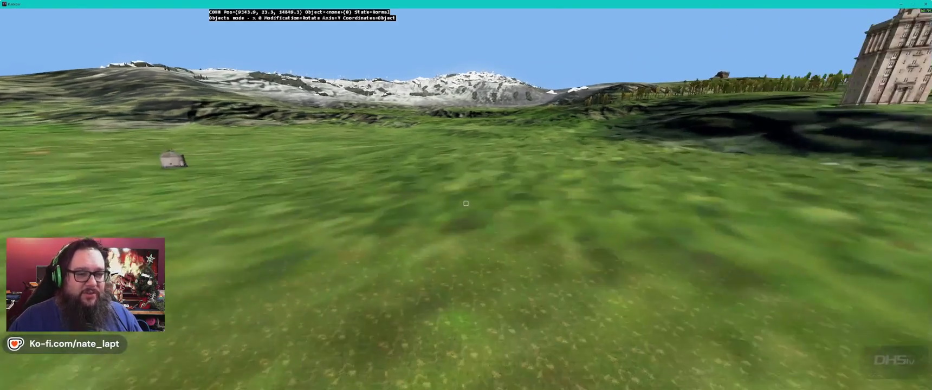
pyautogui.press('w')
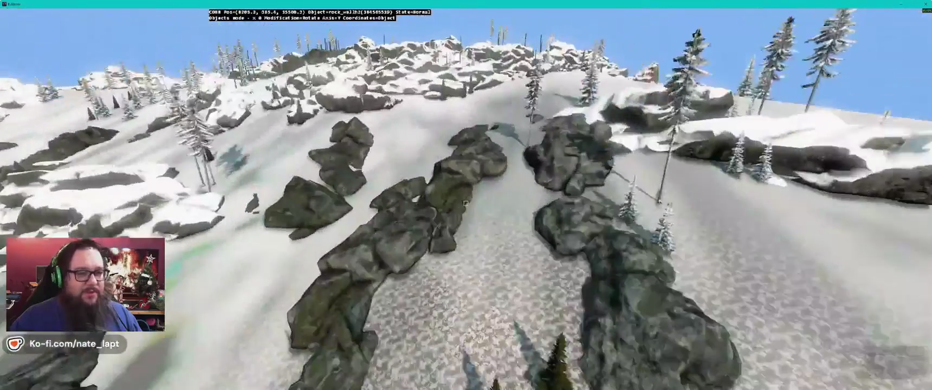
pyautogui.press('w')
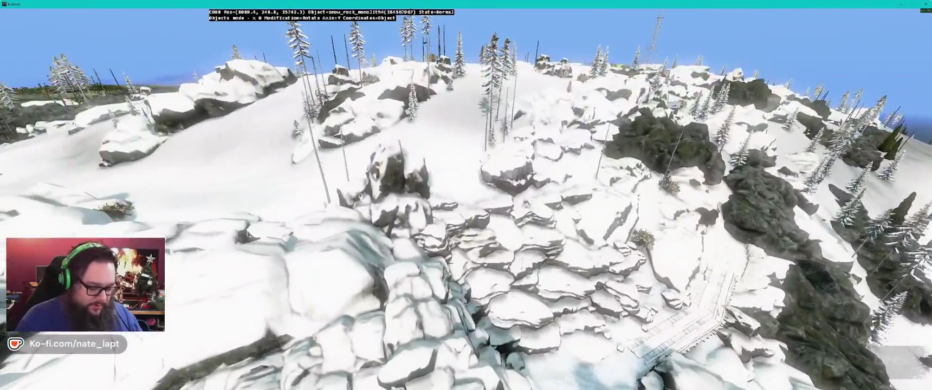
pyautogui.press('w')
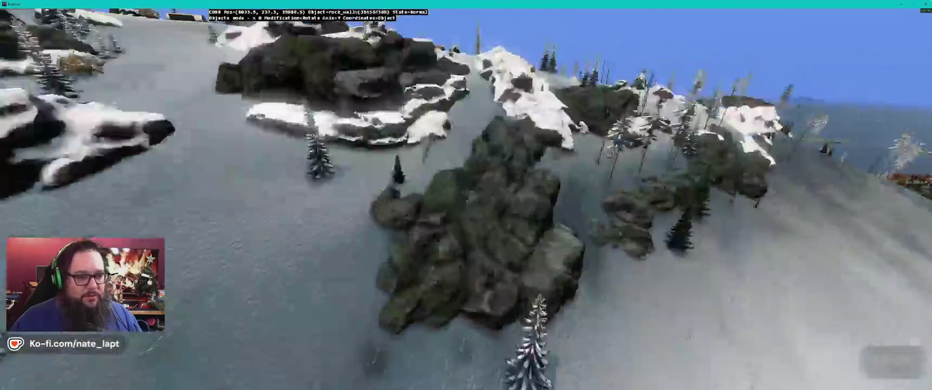
pyautogui.press('w')
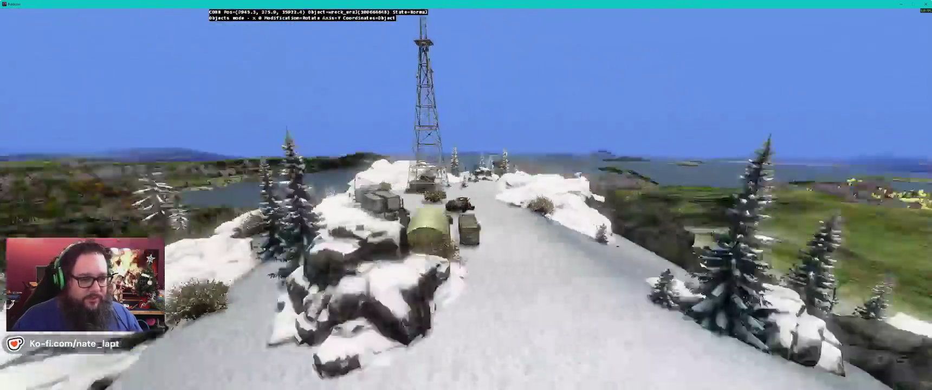
pyautogui.press('w')
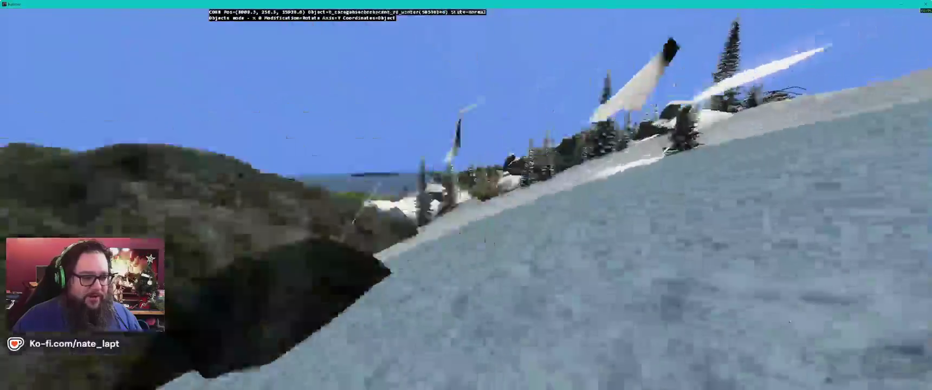
pyautogui.press('w')
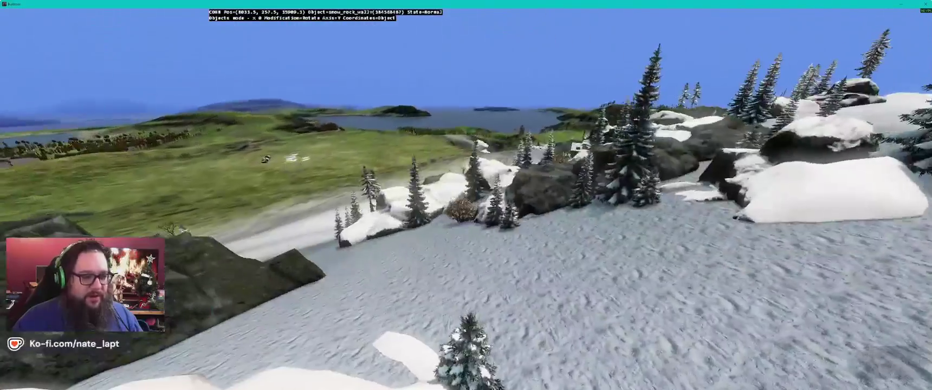
pyautogui.press('w')
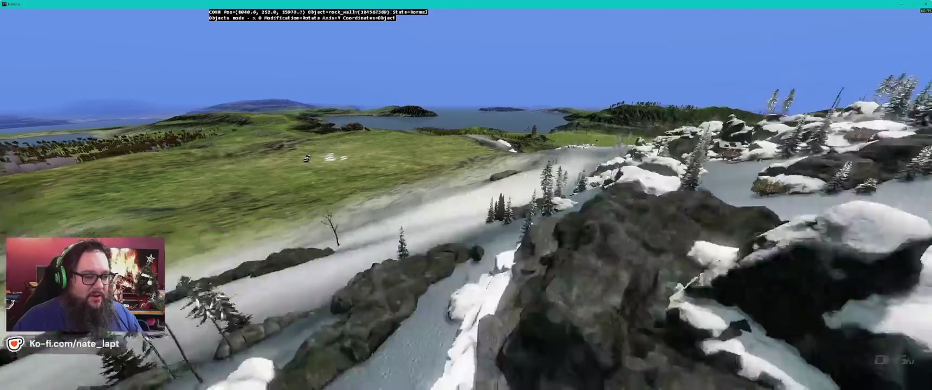
pyautogui.press('w')
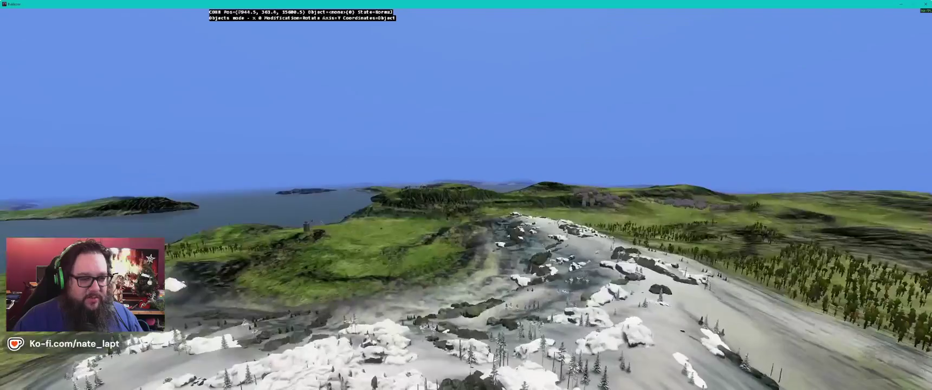
pyautogui.press('w')
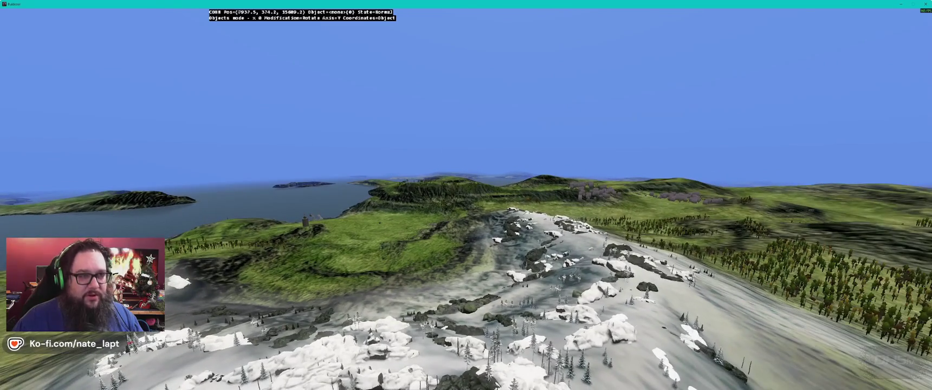
# - Fly the camera above the wooded hills and swing round to look down on the village
pyautogui.press('w')
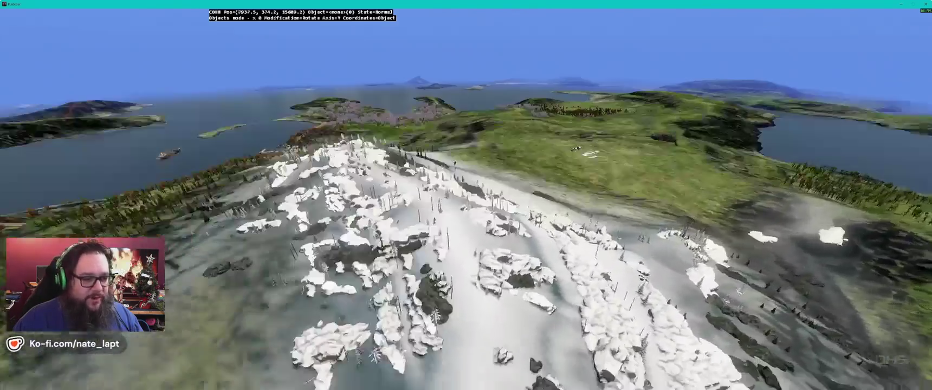
pyautogui.press('w')
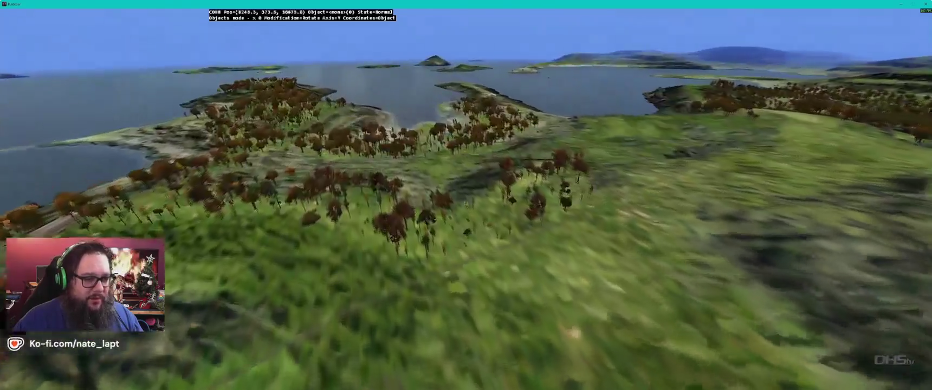
pyautogui.press('w')
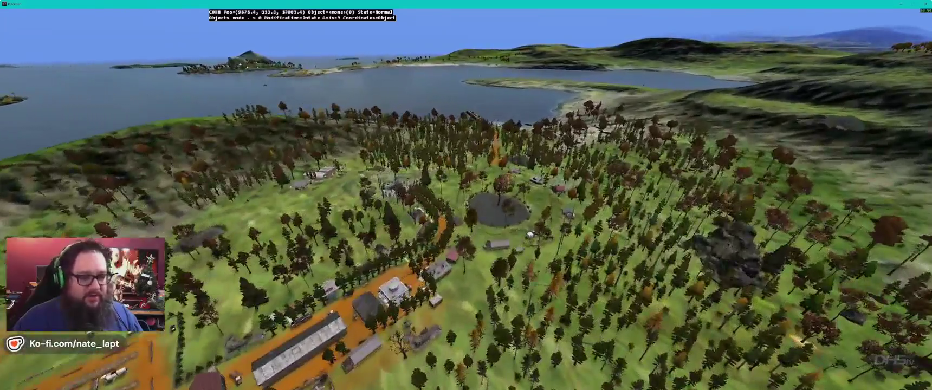
pyautogui.press('w')
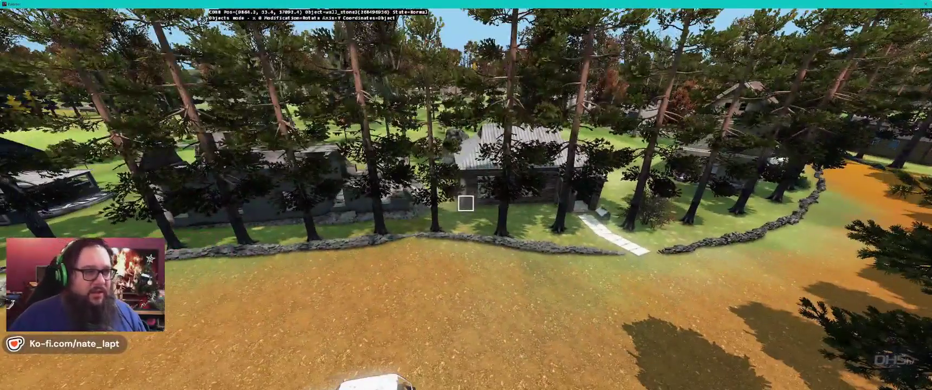
pyautogui.hotkey('alt', 'Tab')
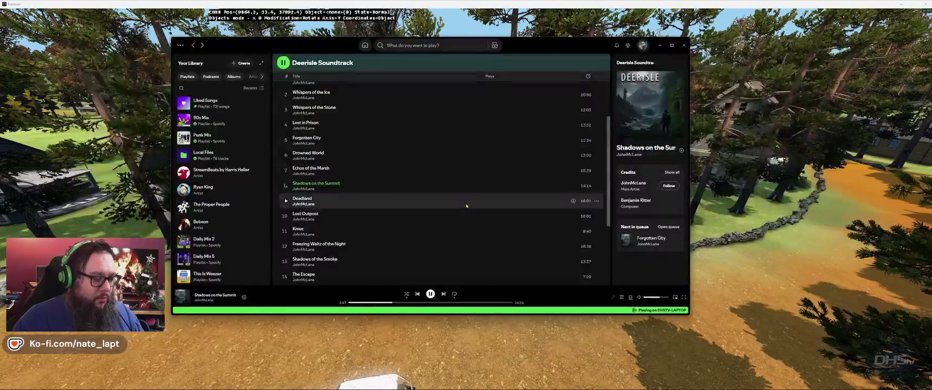
# - Glance at Discord, then return to the Deerisle Soundtrack playlist in Spotify
pyautogui.press('super')
pyautogui.click(373, 384)
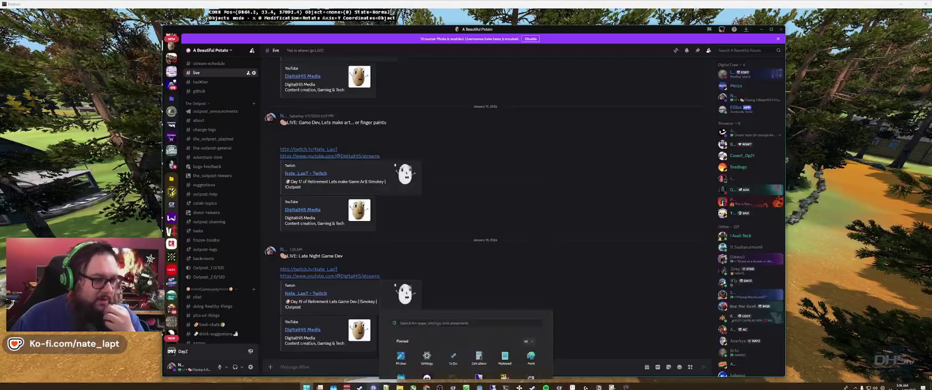
pyautogui.hotkey('alt', 'Tab')
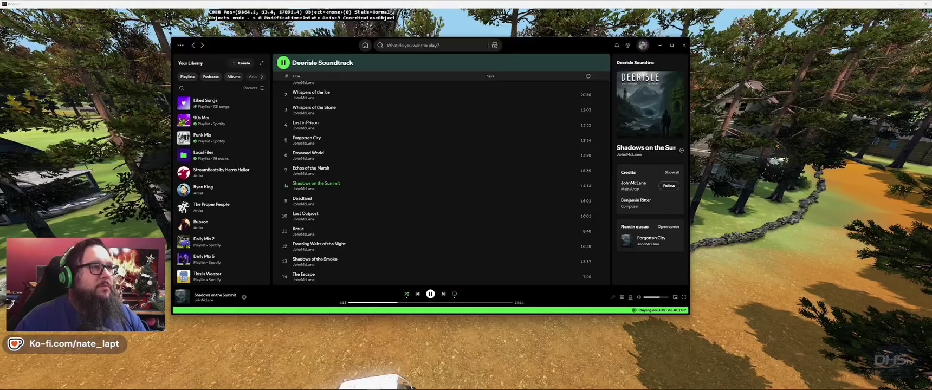
pyautogui.hotkey('alt', 'Tab')
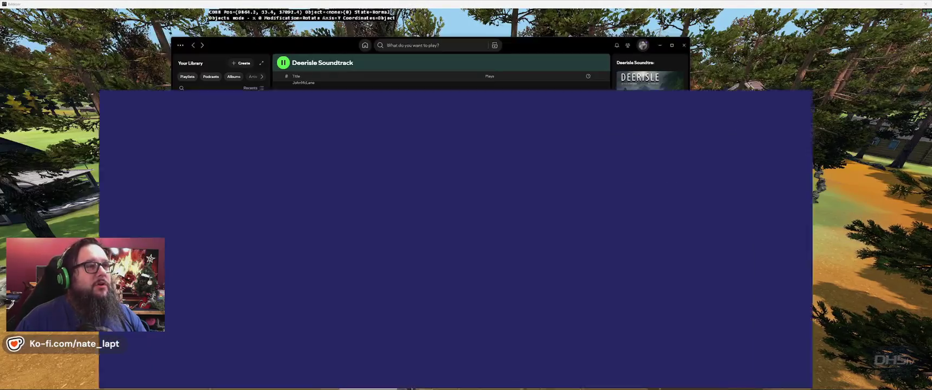
# - Page through the Puerto Williams photo gallery, from the church and aerial view to the flag and coat of arms
pyautogui.click(618, 274)
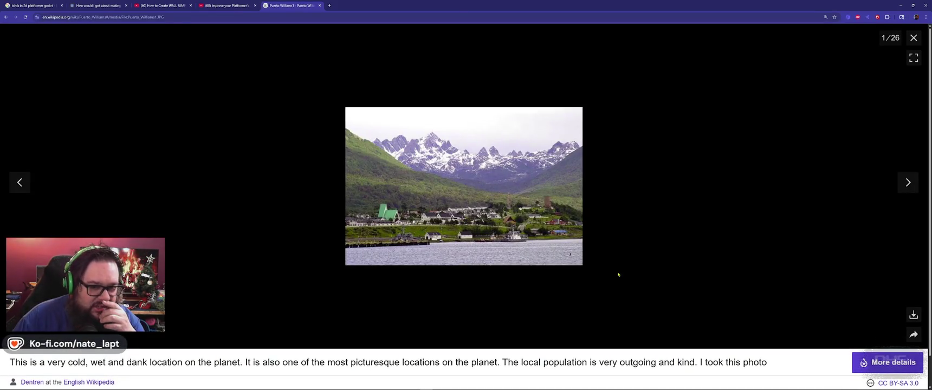
pyautogui.click(906, 185)
pyautogui.click(906, 185)
pyautogui.click(906, 185)
pyautogui.click(906, 185)
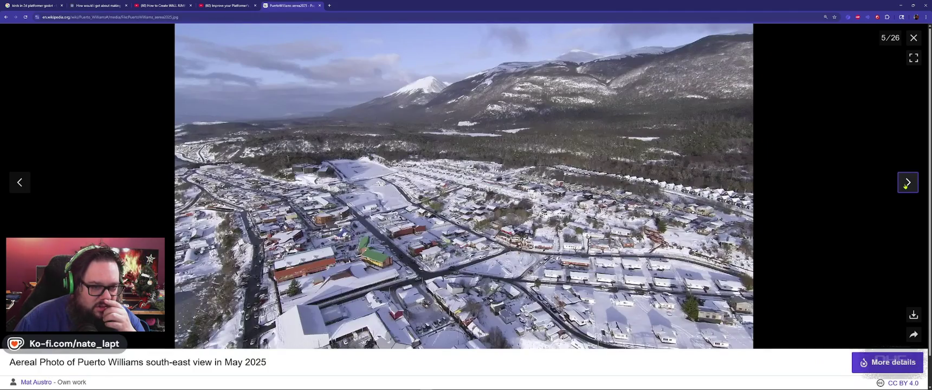
pyautogui.click(906, 184)
pyautogui.click(906, 185)
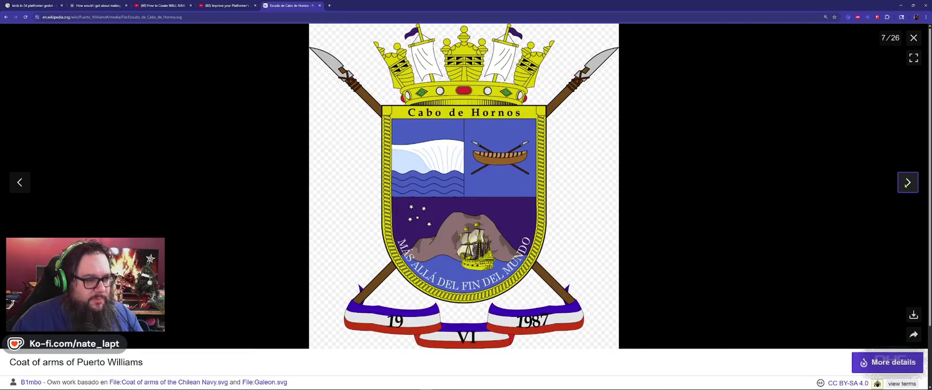
pyautogui.press('Escape')
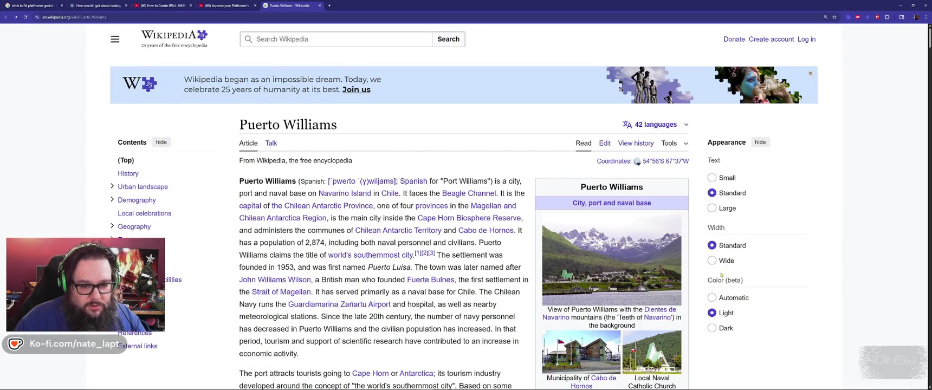
# - Switch Wikipedia to the dark colour theme and scroll through the article's economy and History sections
pyautogui.click(727, 326)
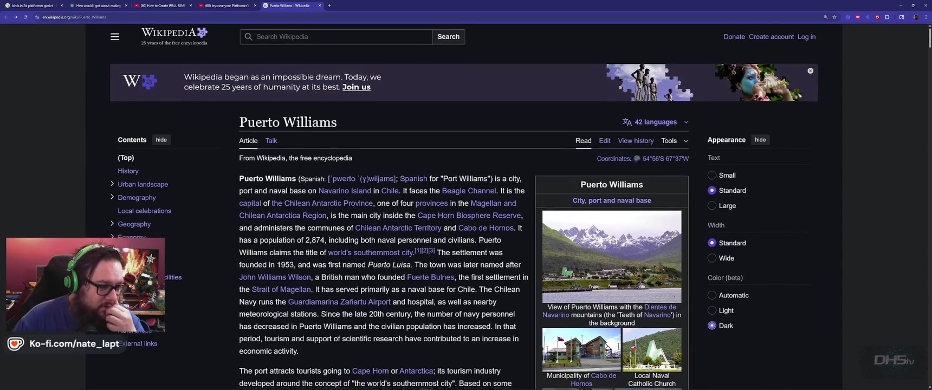
pyautogui.scroll(-2, 479, 247)
pyautogui.scroll(-5, 479, 247)
pyautogui.moveTo(479, 249)
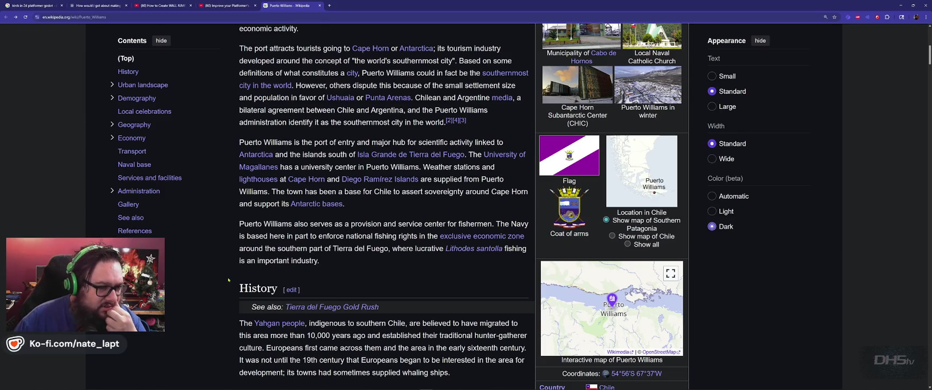
pyautogui.scroll(-4, 228, 279)
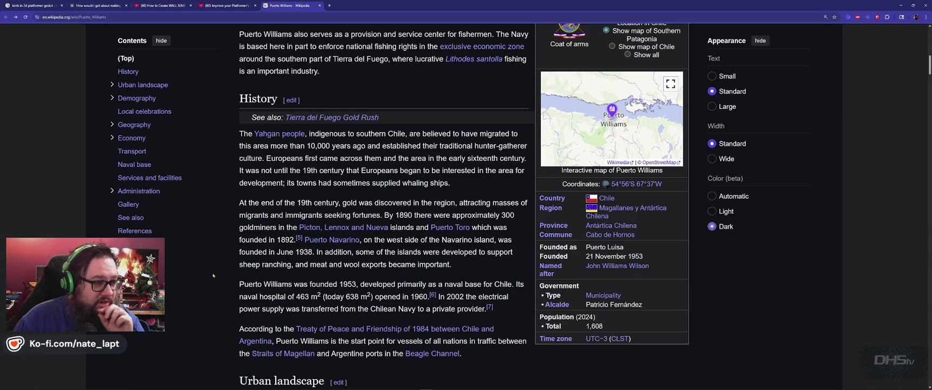
pyautogui.scroll(5, 519, 209)
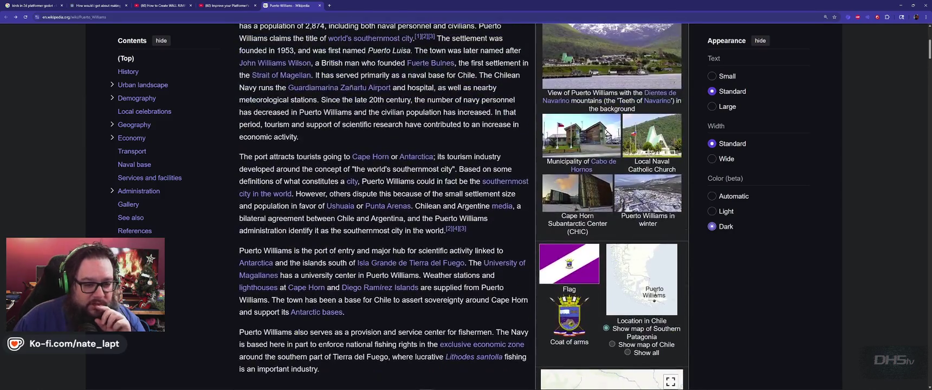
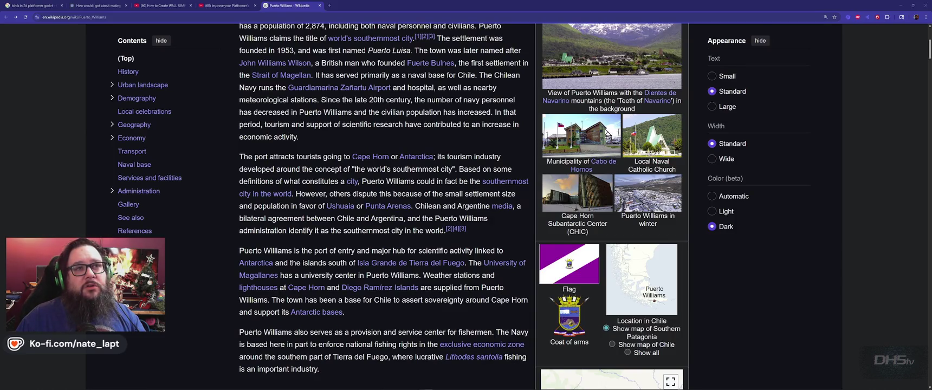
# - Open the Ushuaia article in a new tab and enlarge its Martial Glacier infobox photo
pyautogui.keyDown('ctrl'); pyautogui.keyDown('shift'); pyautogui.click(340, 206); pyautogui.keyUp('shift'); pyautogui.keyUp('ctrl')
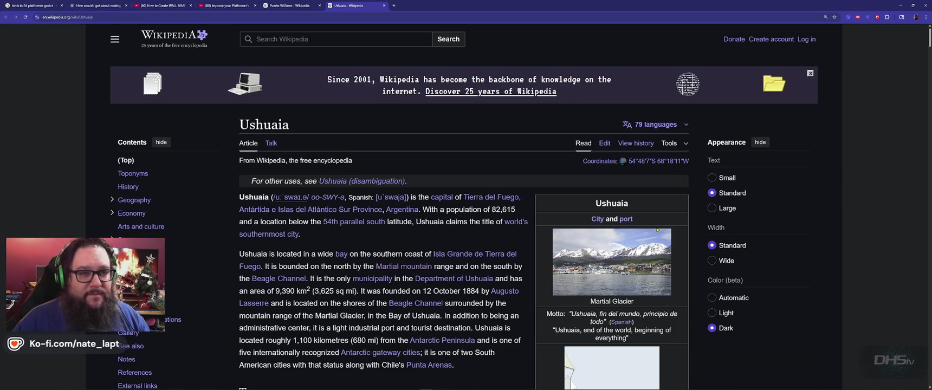
pyautogui.click(621, 273)
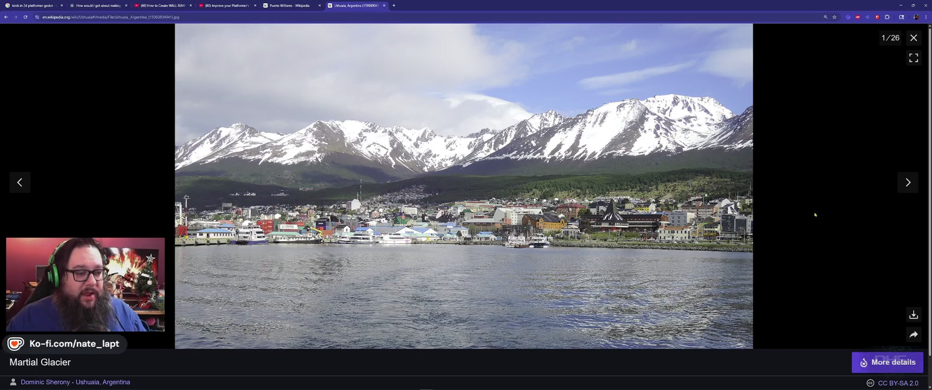
# - Browse the Ushuaia photos, from the government building and train through the panorama, port and sea lion shots
pyautogui.click(904, 186)
pyautogui.click(904, 187)
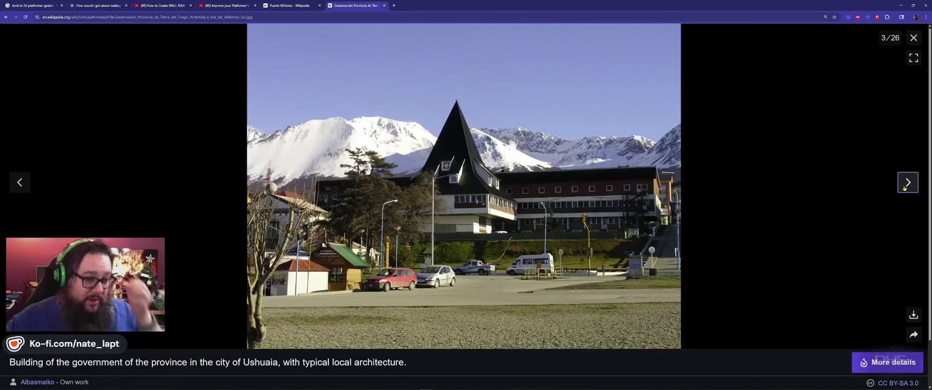
pyautogui.click(904, 188)
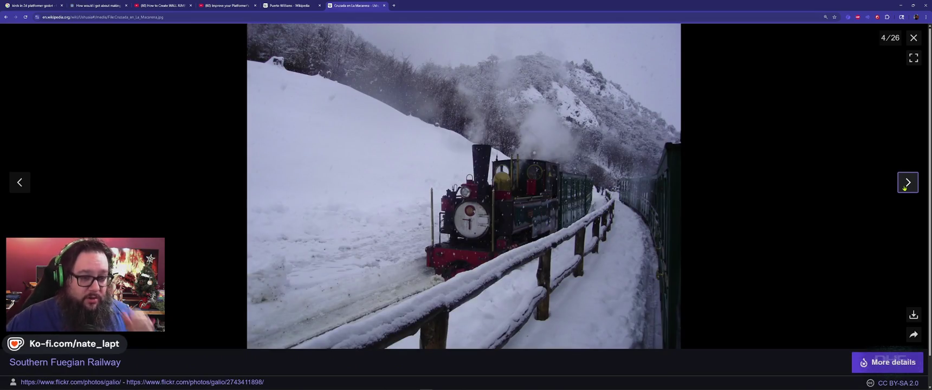
pyautogui.click(904, 188)
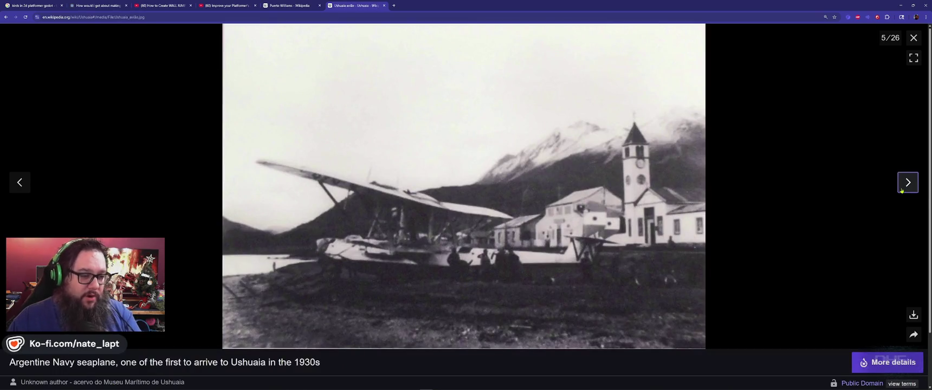
pyautogui.click(904, 187)
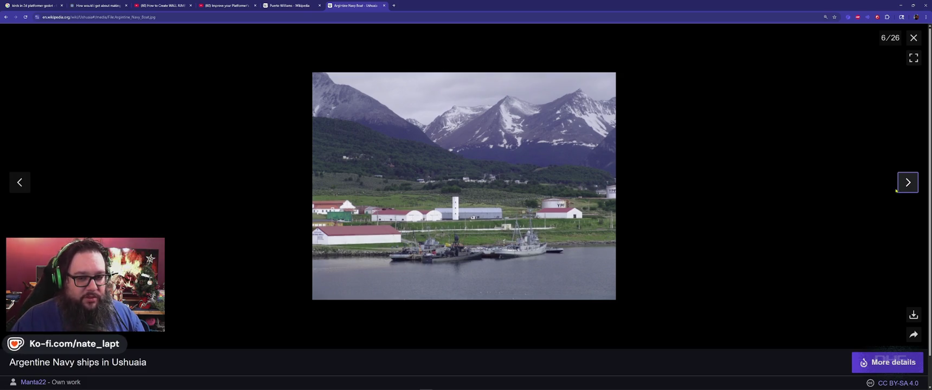
pyautogui.click(907, 183)
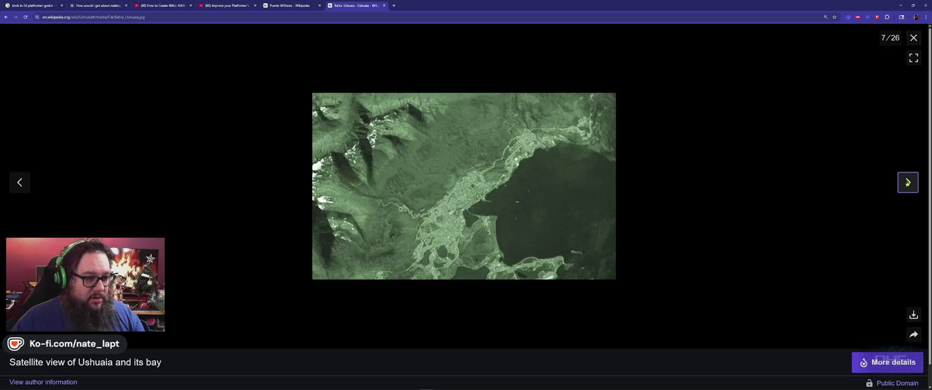
pyautogui.click(908, 183)
pyautogui.click(16, 183)
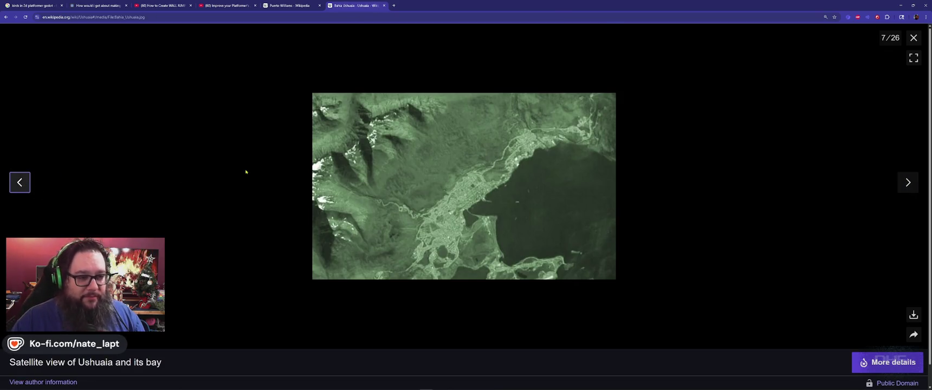
pyautogui.click(909, 190)
pyautogui.click(908, 189)
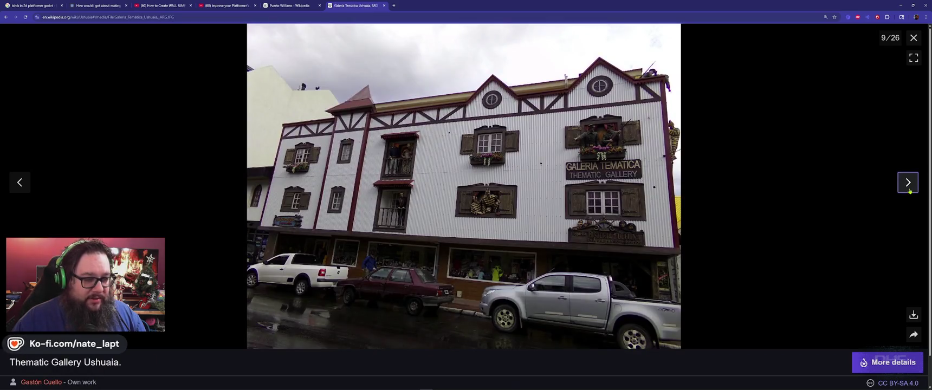
pyautogui.click(909, 191)
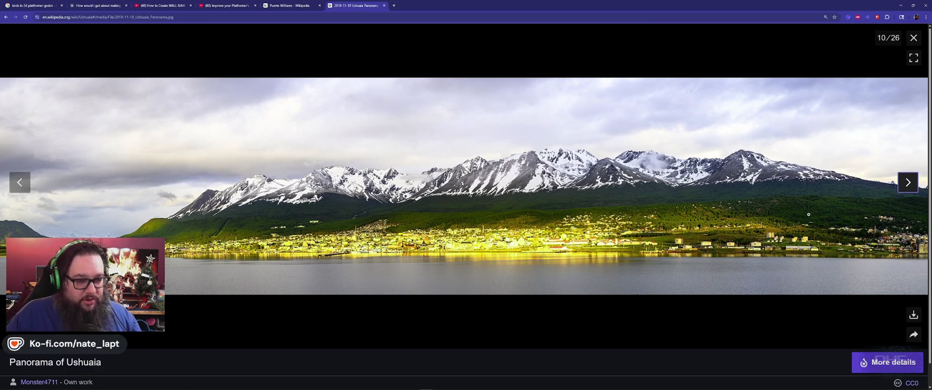
pyautogui.click(909, 186)
pyautogui.click(910, 189)
pyautogui.click(911, 189)
# - Close the photo viewer and load Google Earth in a new private window, dismissing the plans dialog
pyautogui.press('Escape')
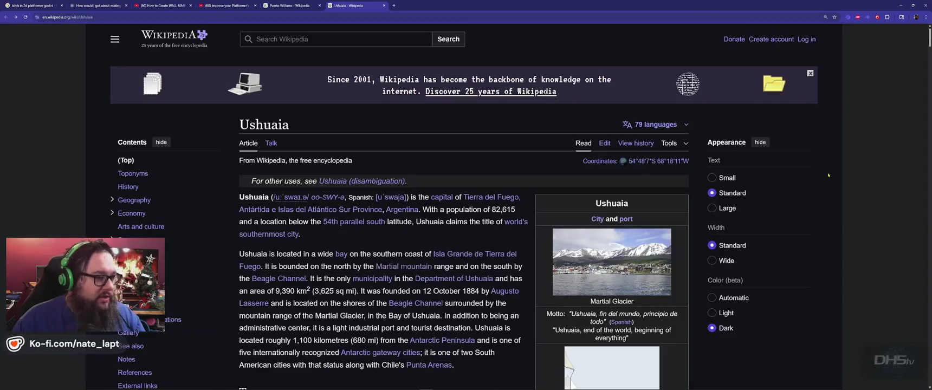
pyautogui.doubleClick(267, 124)
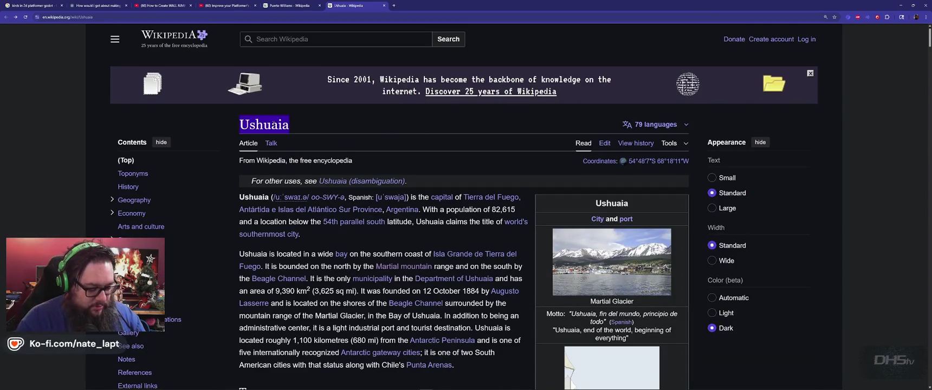
pyautogui.hotkey('ctrl', 'shift', 'n')
pyautogui.write('ear')
pyautogui.press('Return')
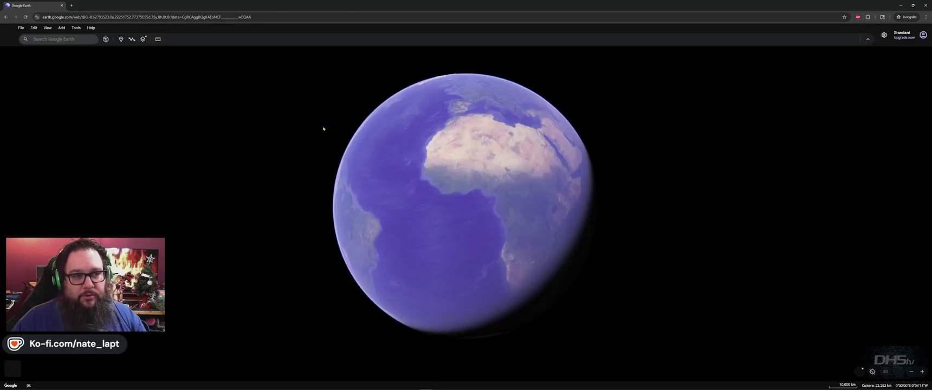
pyautogui.click(467, 268)
pyautogui.press('Escape')
# - Search Google Earth for Ushuaia and briefly try street-level view on a town road
pyautogui.click(66, 39)
pyautogui.write('Ushuaia')
pyautogui.press('Return')
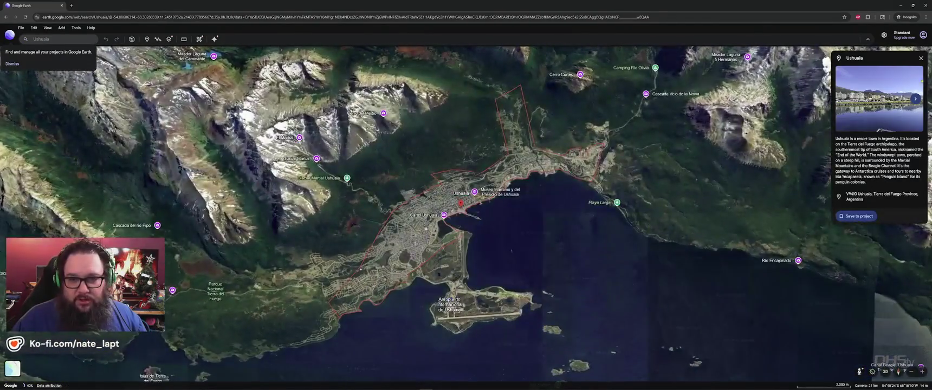
pyautogui.click(920, 58)
pyautogui.moveTo(859, 372)
pyautogui.mouseDown()
pyautogui.moveTo(595, 216)
pyautogui.moveTo(509, 184)
pyautogui.moveTo(492, 190)
pyautogui.mouseUp()
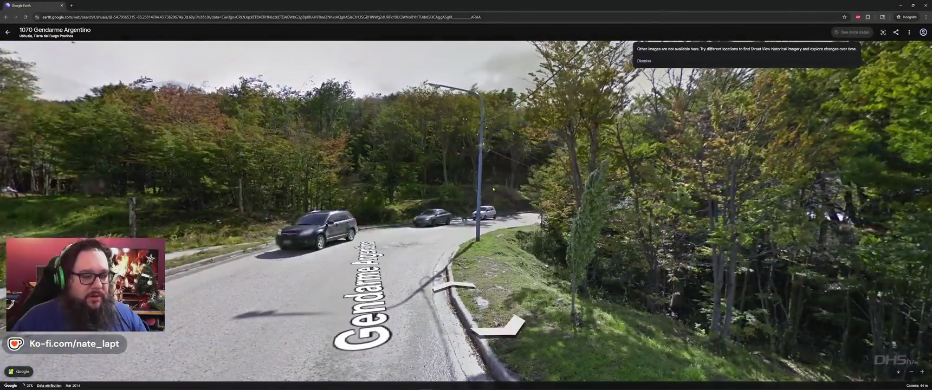
pyautogui.press('Escape')
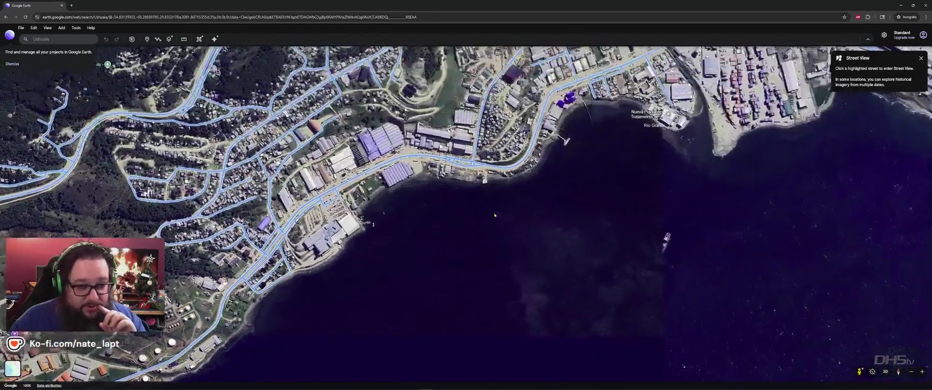
# - Pan east to the hillside neighbourhoods by the river and enter Street View on Perito Francisco Moreno
pyautogui.moveTo(494, 215); pyautogui.dragTo(428, 272)
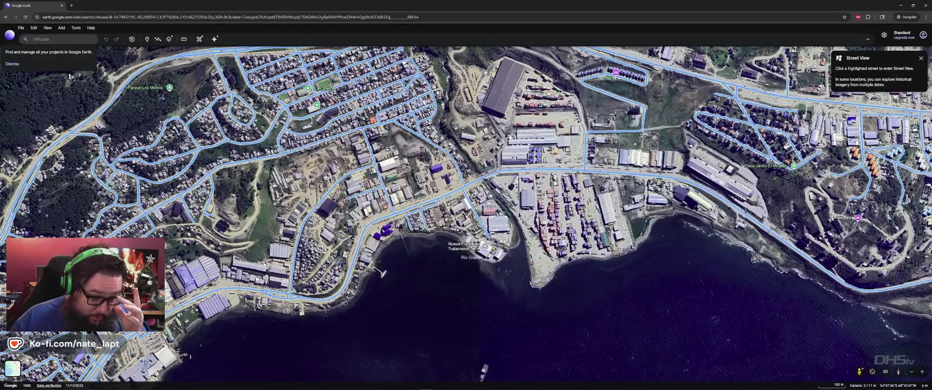
pyautogui.moveTo(648, 275); pyautogui.dragTo(496, 299)
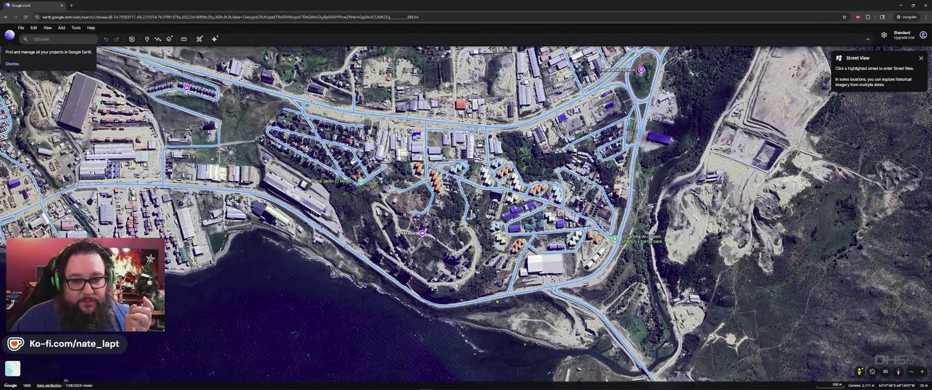
pyautogui.click(921, 58)
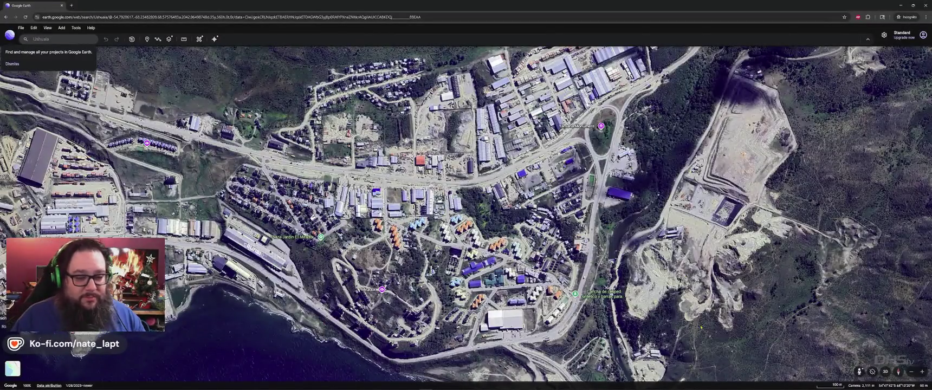
pyautogui.moveTo(860, 374)
pyautogui.mouseDown()
pyautogui.moveTo(858, 352)
pyautogui.moveTo(574, 274)
pyautogui.moveTo(587, 262)
pyautogui.mouseUp()
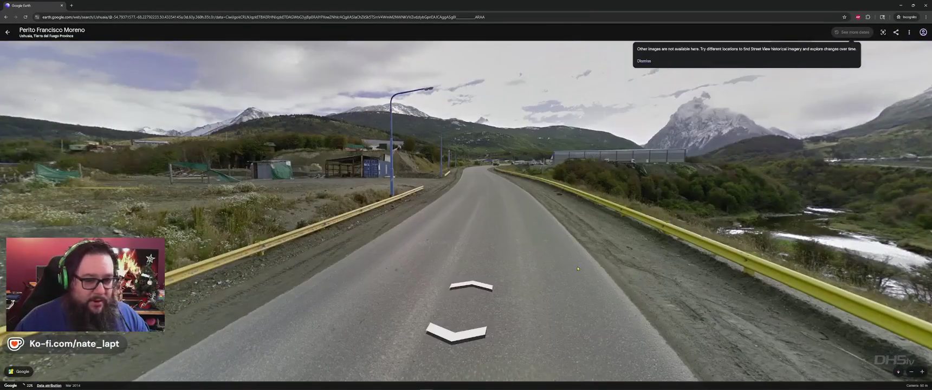
# - Look around Perito Francisco Moreno toward the bay, hillside, peak and lamppost, then switch to Buldozer
pyautogui.press('Left')
pyautogui.press('Left')
pyautogui.press('Left')
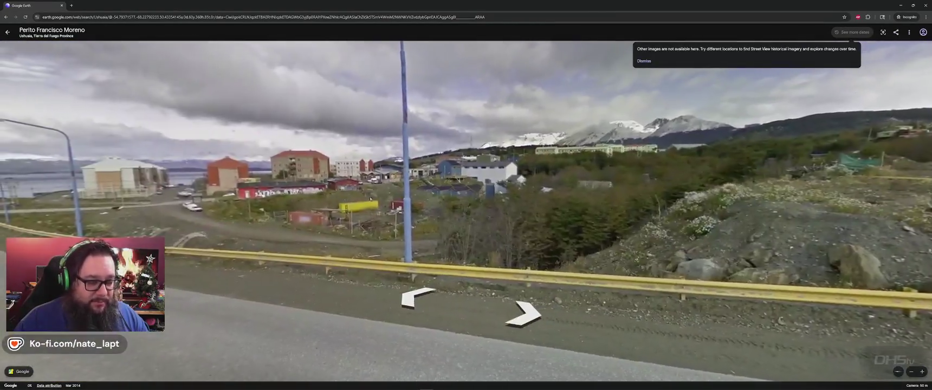
pyautogui.press('Left')
pyautogui.press('Left')
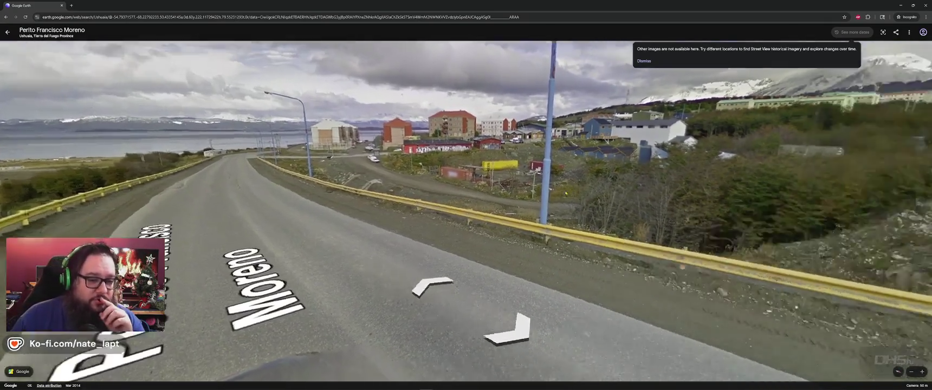
pyautogui.moveTo(565, 193); pyautogui.dragTo(187, 159)
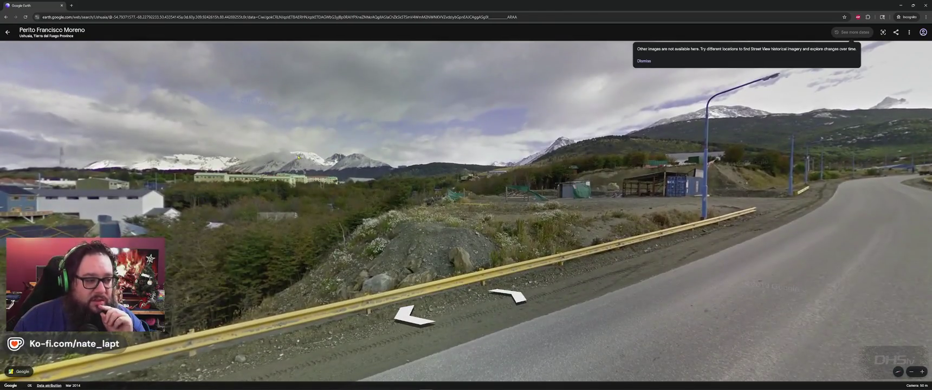
pyautogui.press('Right')
pyautogui.press('Right')
pyautogui.press('Right')
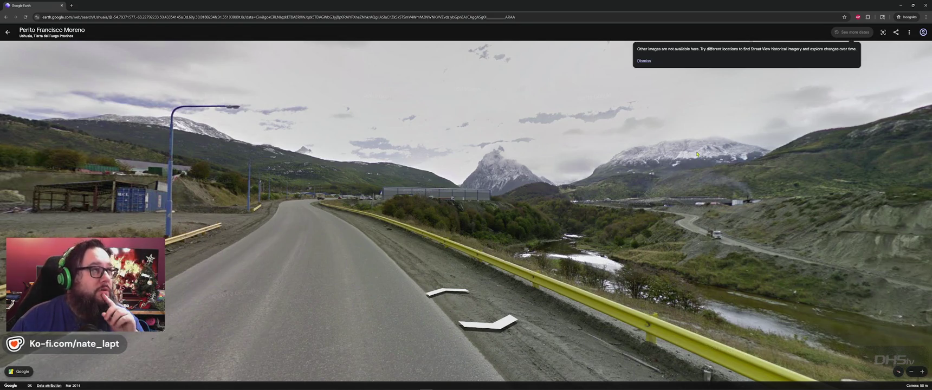
pyautogui.moveTo(285, 204); pyautogui.dragTo(566, 167)
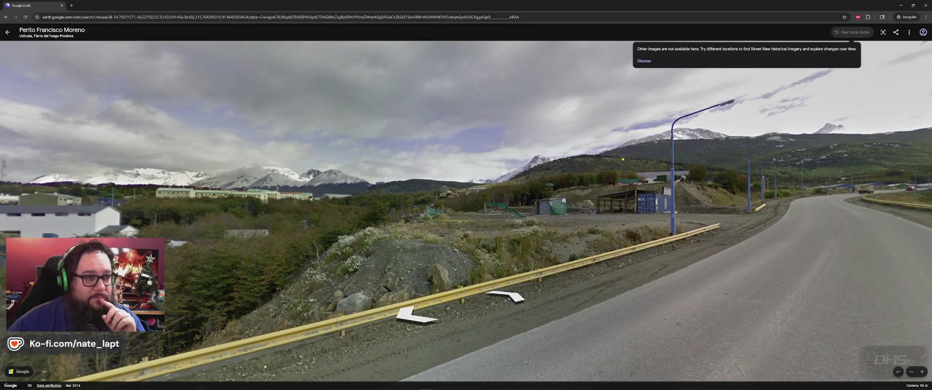
pyautogui.press('Left')
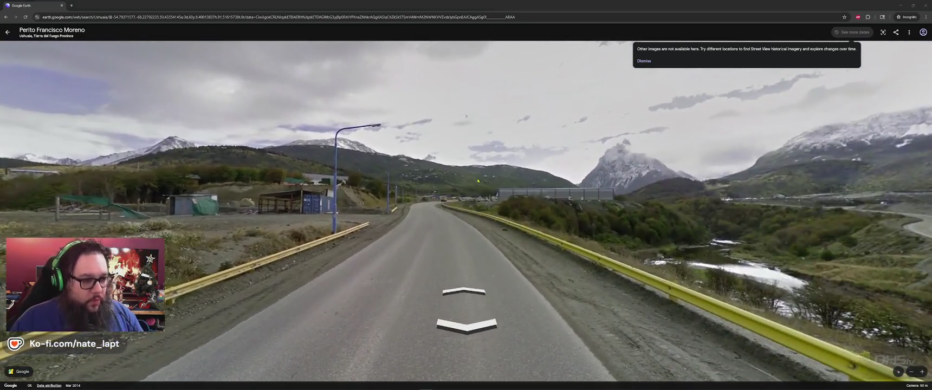
pyautogui.hotkey('alt', 'Tab')
pyautogui.press('Tab')
pyautogui.press('Tab')
pyautogui.press('Tab')
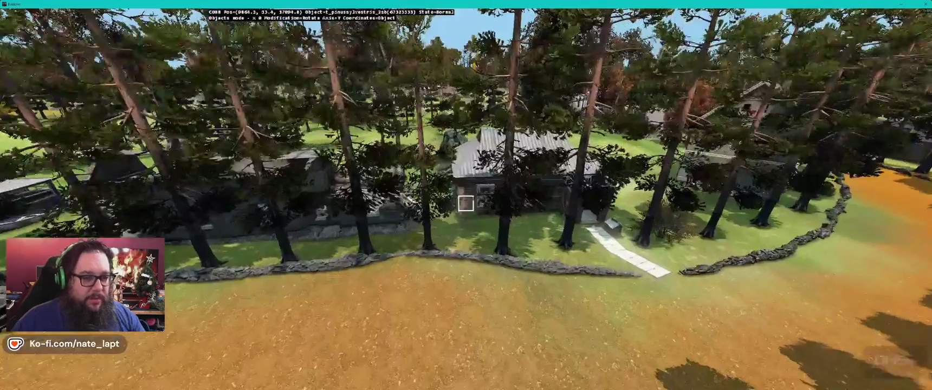
pyautogui.press('s')
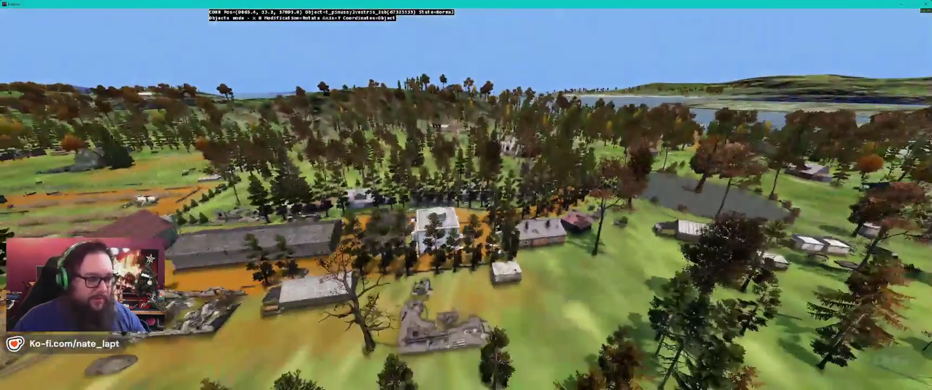
pyautogui.press('w')
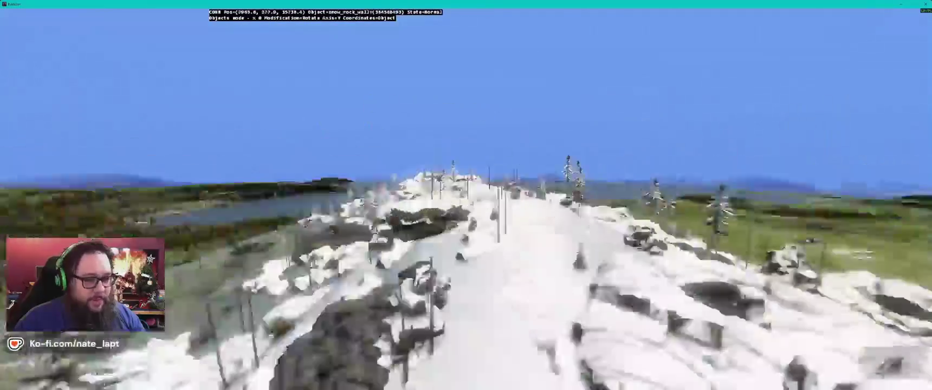
pyautogui.press('w')
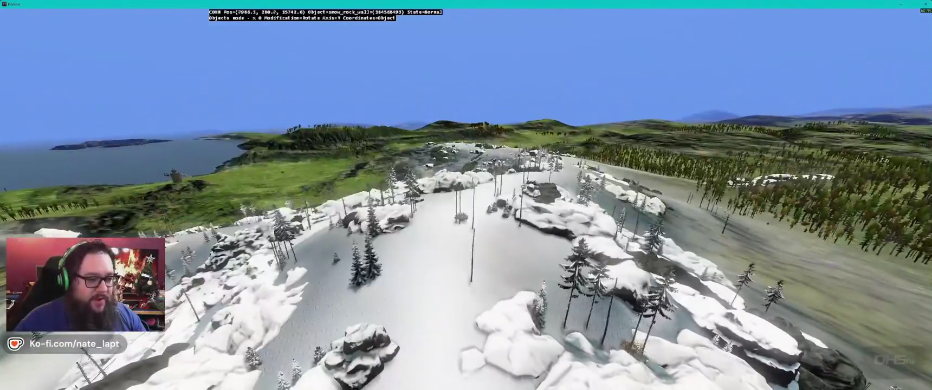
pyautogui.press('w')
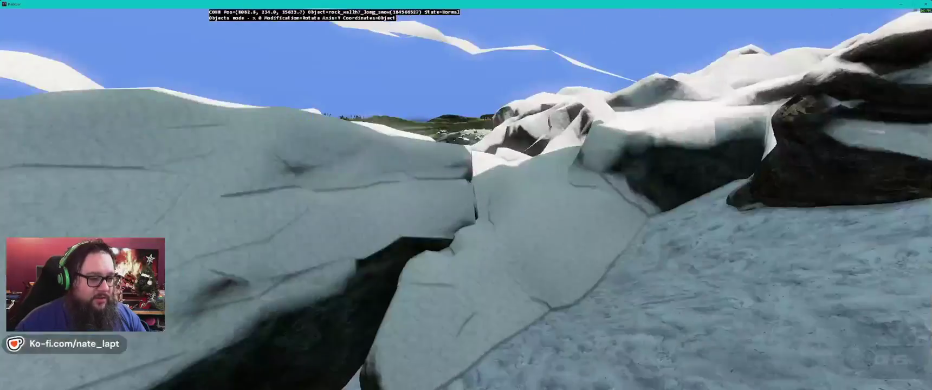
pyautogui.press('w')
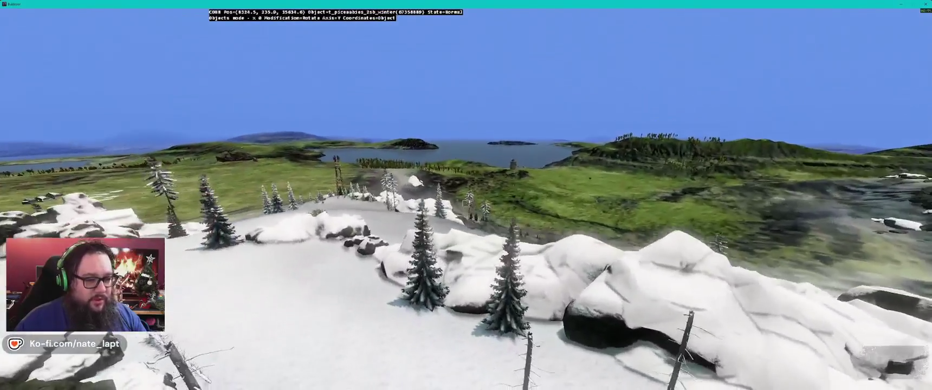
pyautogui.press('w')
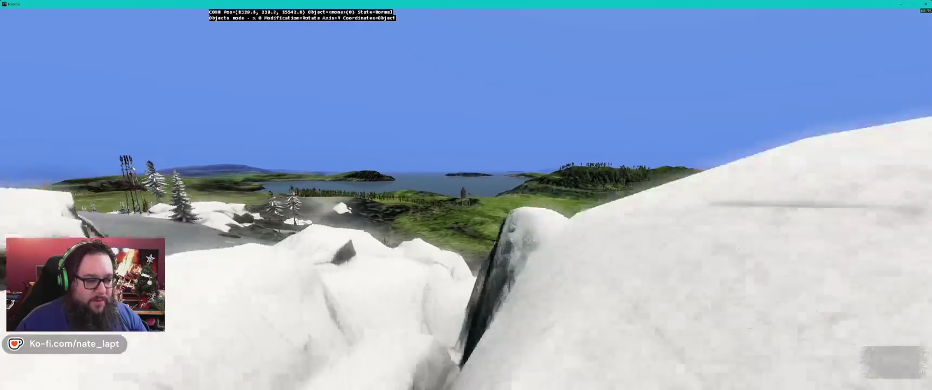
pyautogui.press('w')
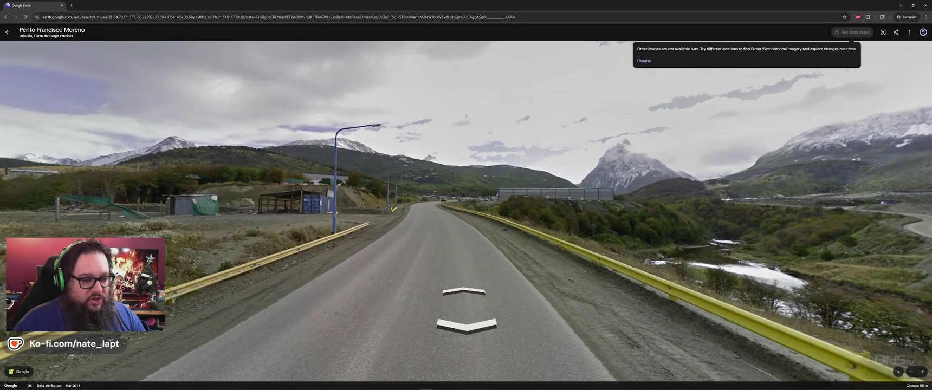
# - Look down the road toward town, then zoom out of Street View
pyautogui.press('Left')
pyautogui.press('Left')
pyautogui.press('Left')
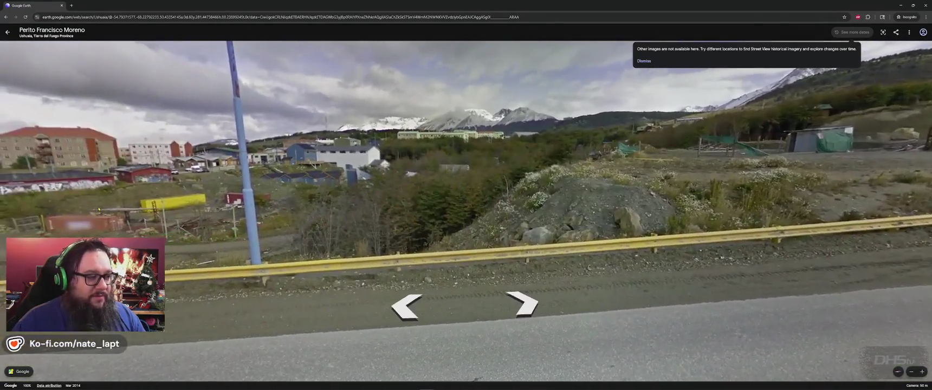
pyautogui.moveTo(85, 210); pyautogui.dragTo(436, 278)
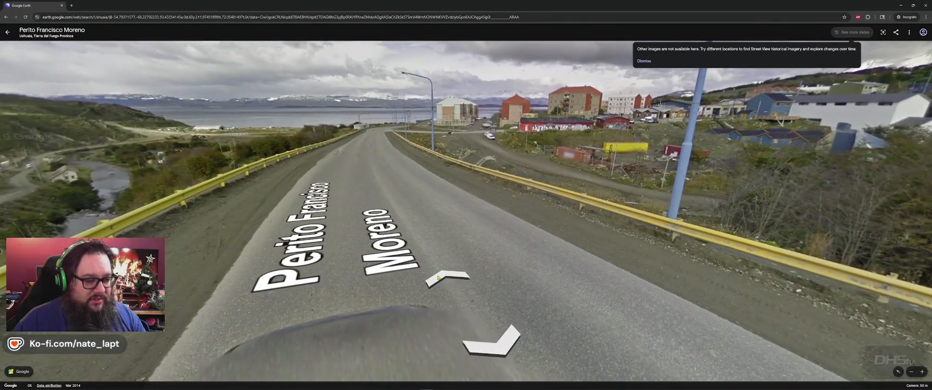
pyautogui.scroll(-5, 437, 278)
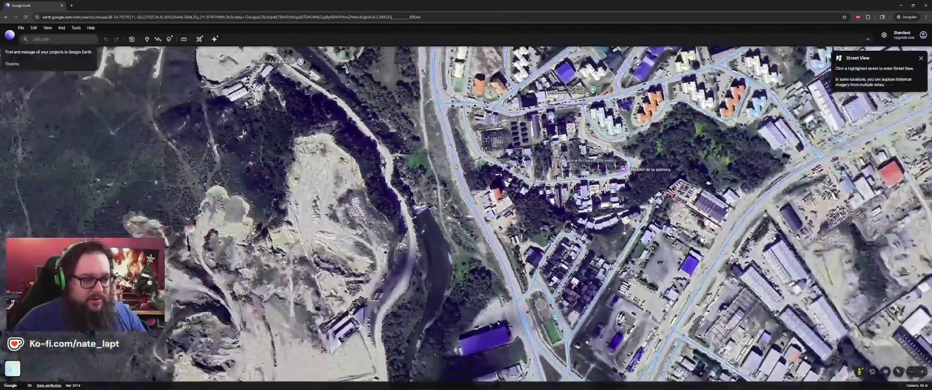
pyautogui.scroll(-5, 456, 167)
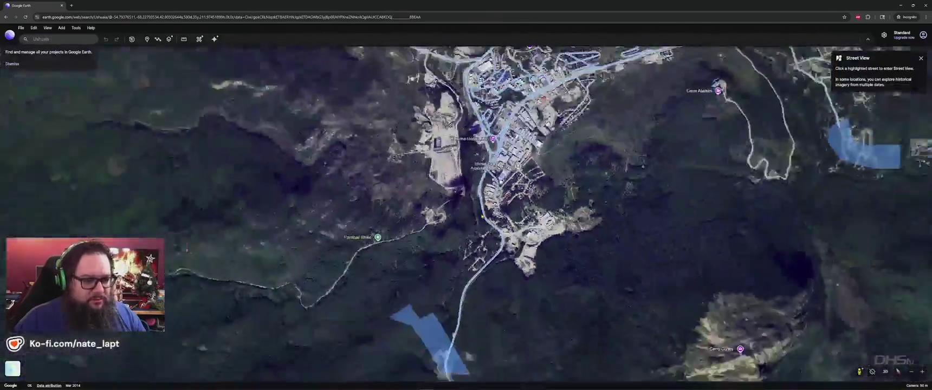
pyautogui.scroll(-5, 482, 218)
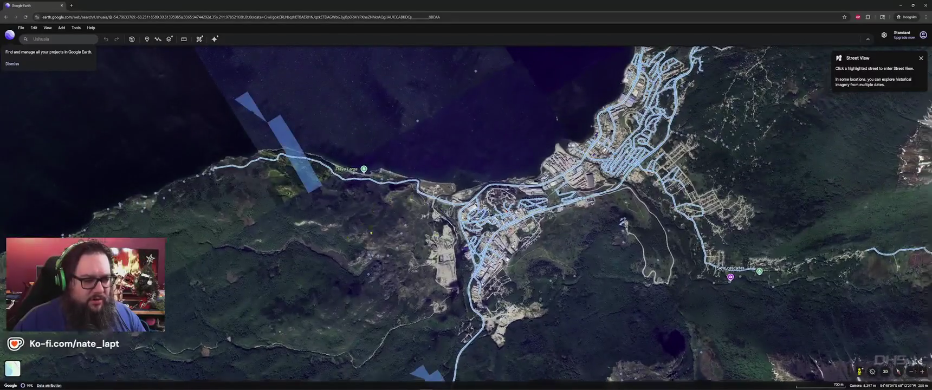
pyautogui.scroll(-5, 363, 234)
# - Reset the map heading to north and centre the airport peninsula and its runway from above
pyautogui.press('n')
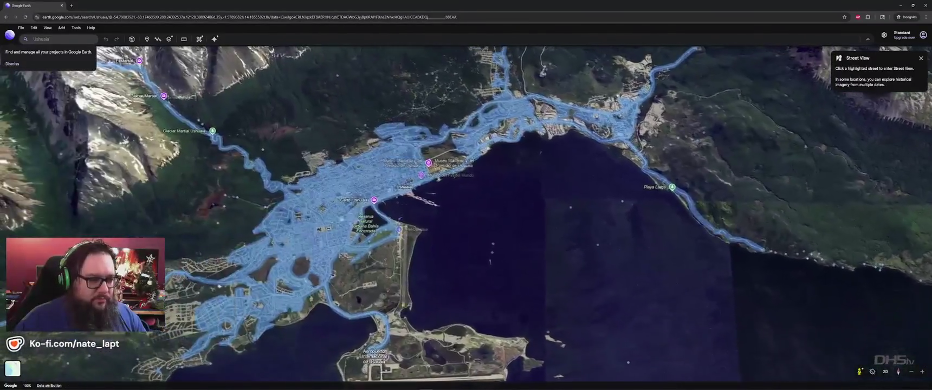
pyautogui.scroll(5, 396, 255)
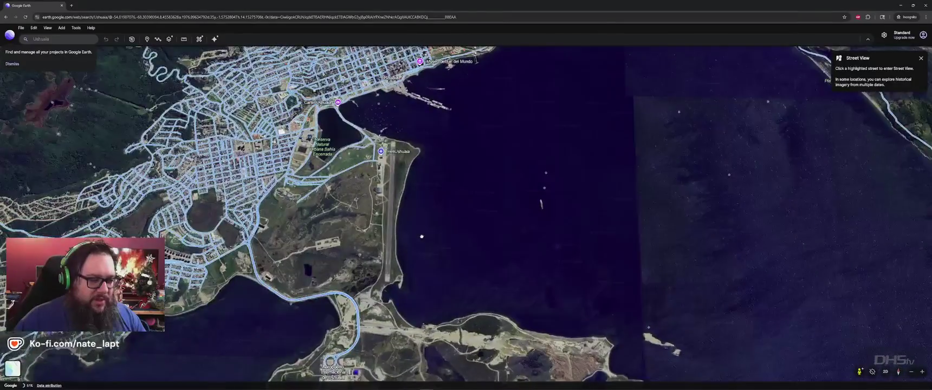
pyautogui.moveTo(421, 236); pyautogui.dragTo(409, 179)
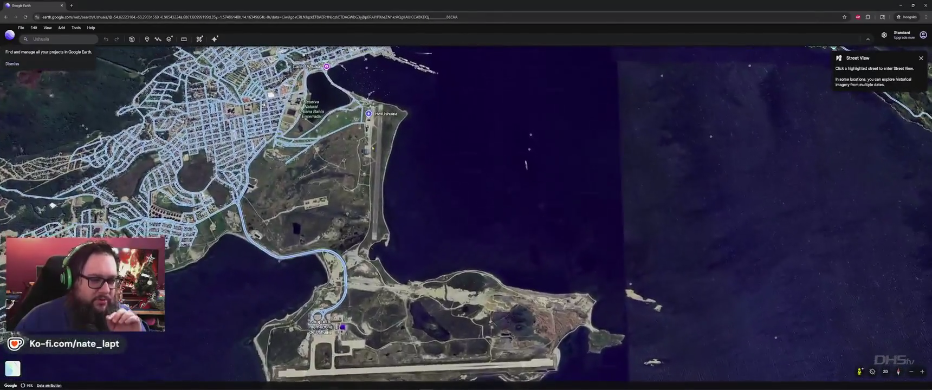
pyautogui.moveTo(418, 285); pyautogui.dragTo(423, 275)
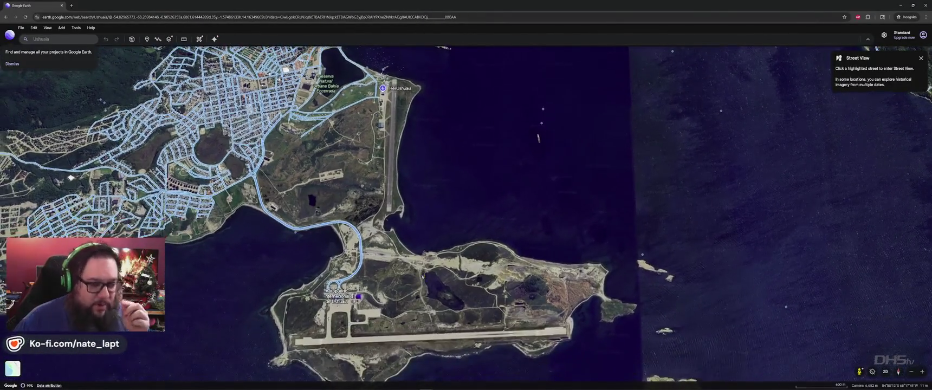
pyautogui.scroll(-1, 415, 283)
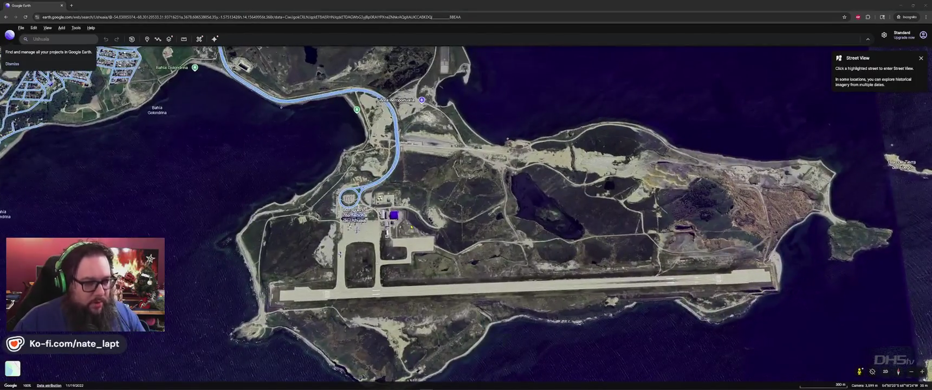
pyautogui.hotkey('alt', 'Tab')
# - Fly the Buldozer camera from the snowy ridge across water and lakes along the coast to the airfield
pyautogui.press('w')
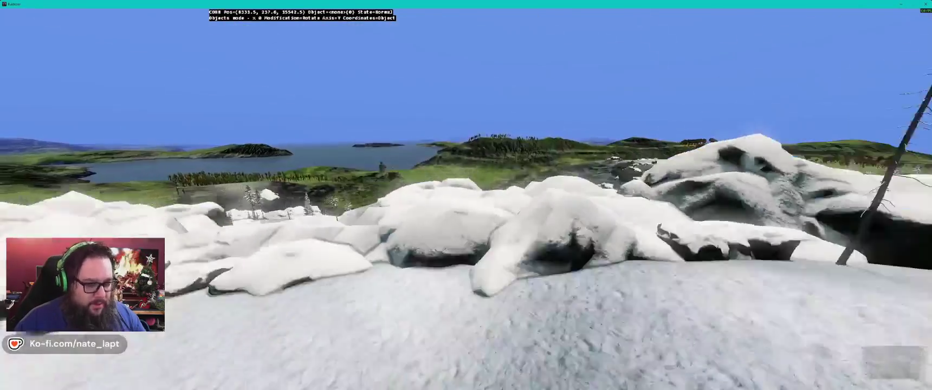
pyautogui.press('w')
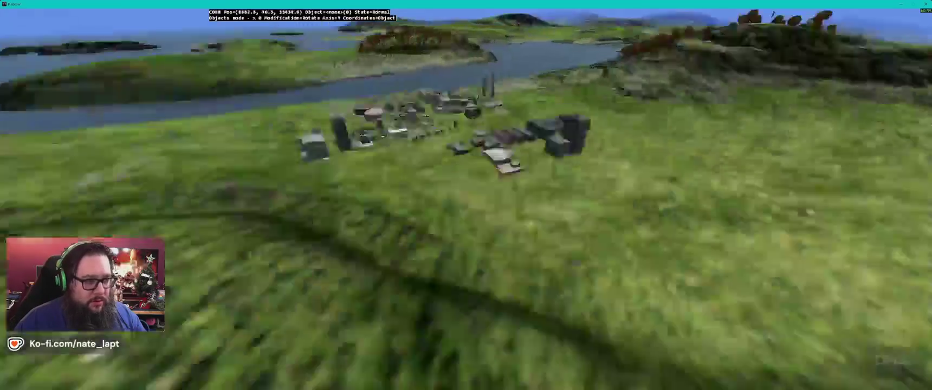
pyautogui.press('w')
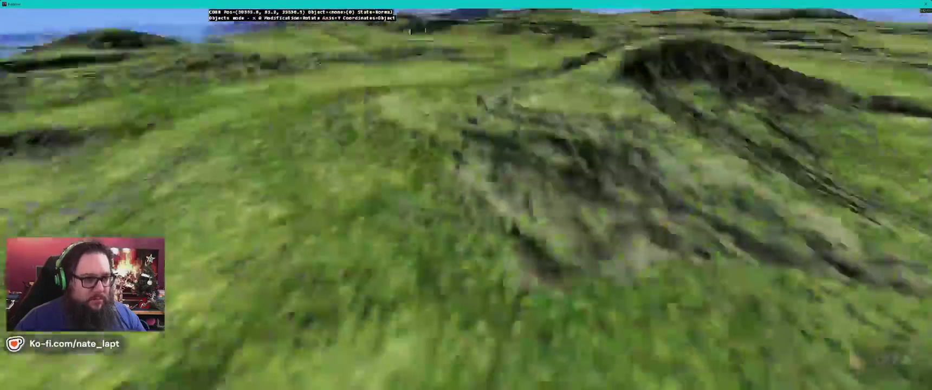
pyautogui.press('w')
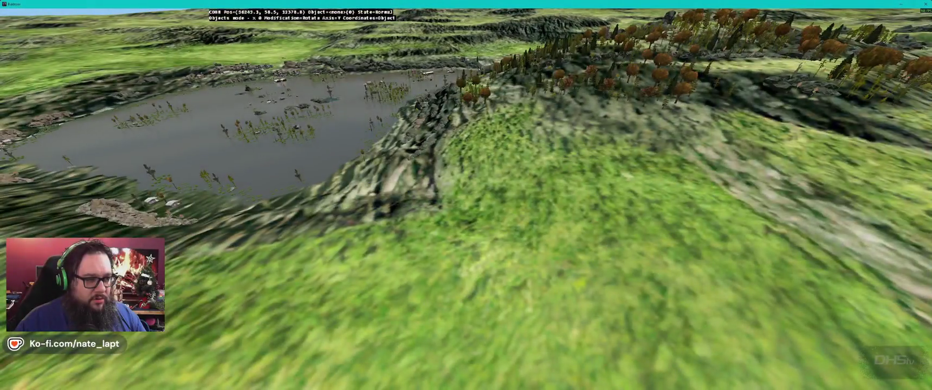
pyautogui.press('w')
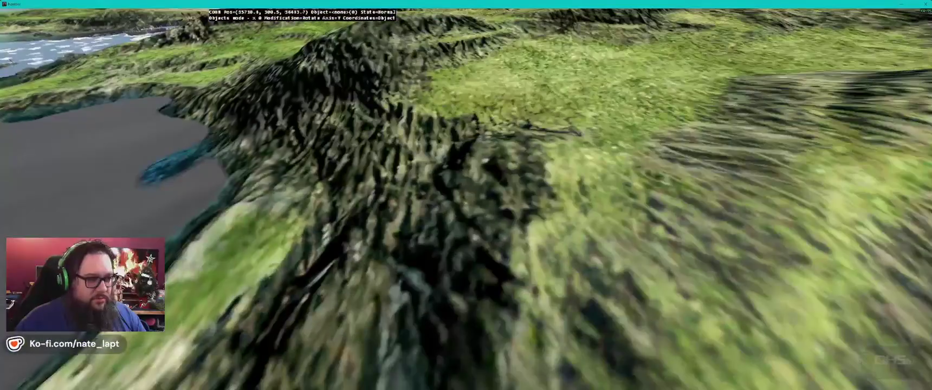
pyautogui.press('w')
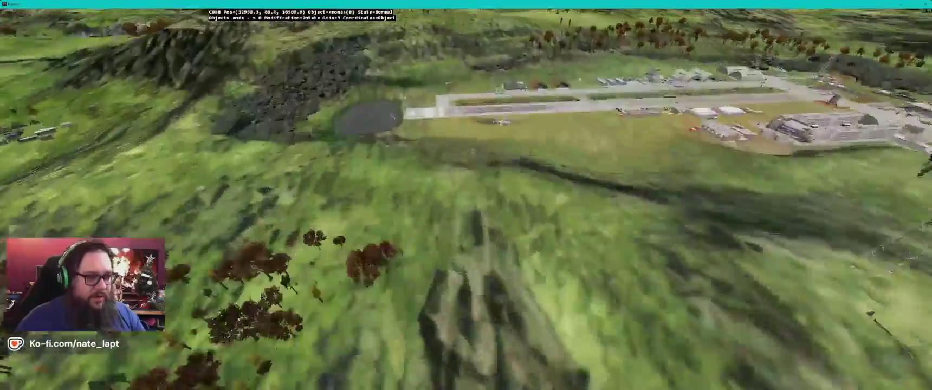
pyautogui.hotkey('alt', 'Tab')
pyautogui.hotkey('alt', 'Tab')
pyautogui.hotkey('alt', 'Tab')
pyautogui.hotkey('alt', 'Tab')
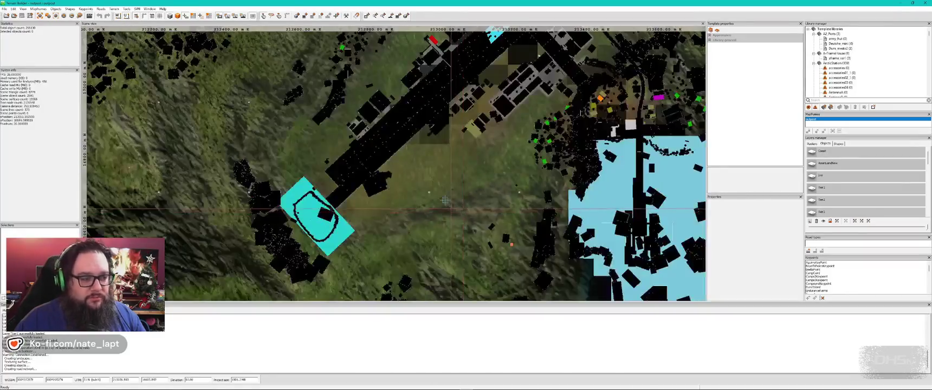
pyautogui.scroll(-5, 445, 200)
pyautogui.scroll(2, 428, 168)
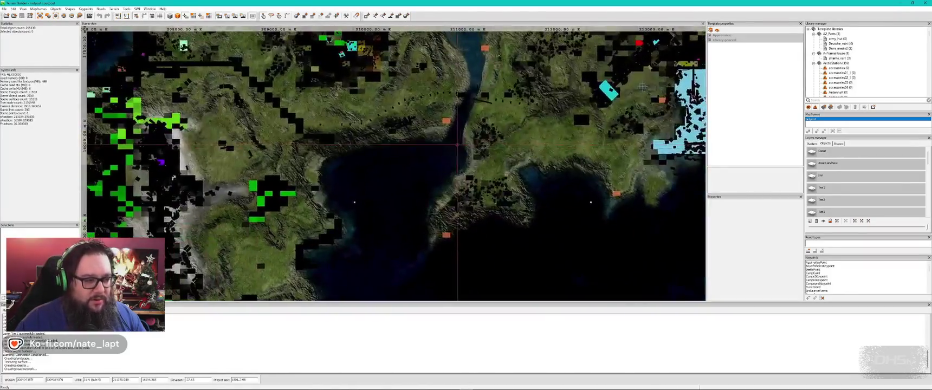
pyautogui.scroll(-2, 642, 85)
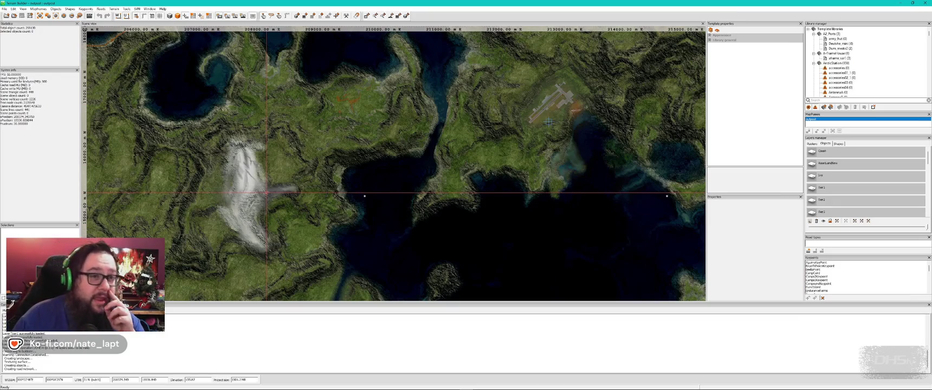
pyautogui.scroll(-2, 312, 223)
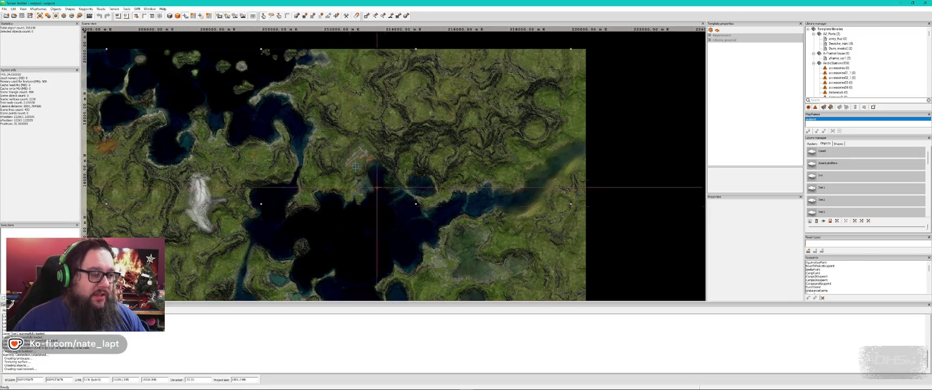
pyautogui.moveTo(332, 185)
pyautogui.mouseDown()
pyautogui.moveTo(327, 202)
pyautogui.moveTo(380, 155)
pyautogui.mouseUp()
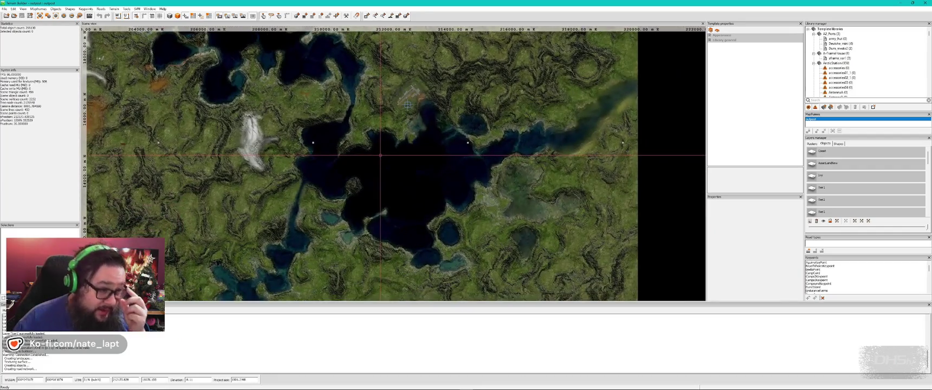
pyautogui.scroll(5, 380, 155)
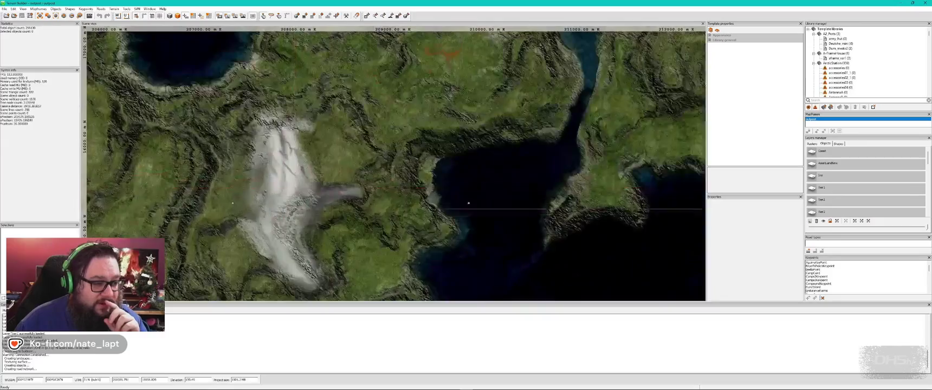
pyautogui.moveTo(435, 290); pyautogui.dragTo(322, 194)
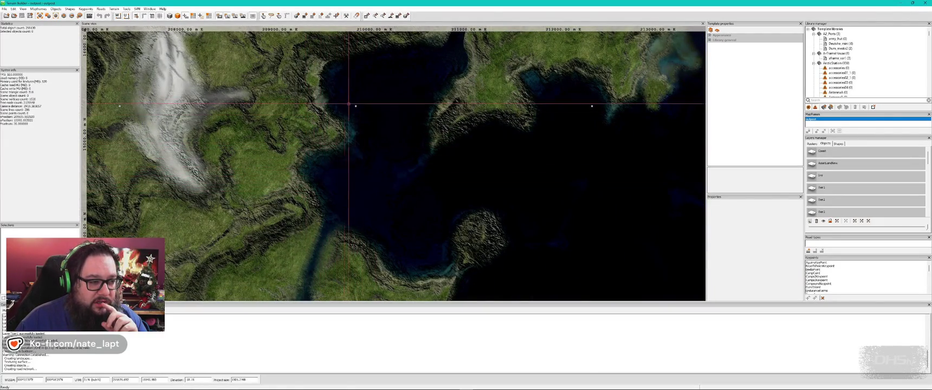
pyautogui.scroll(3, 356, 88)
pyautogui.scroll(-6, 364, 90)
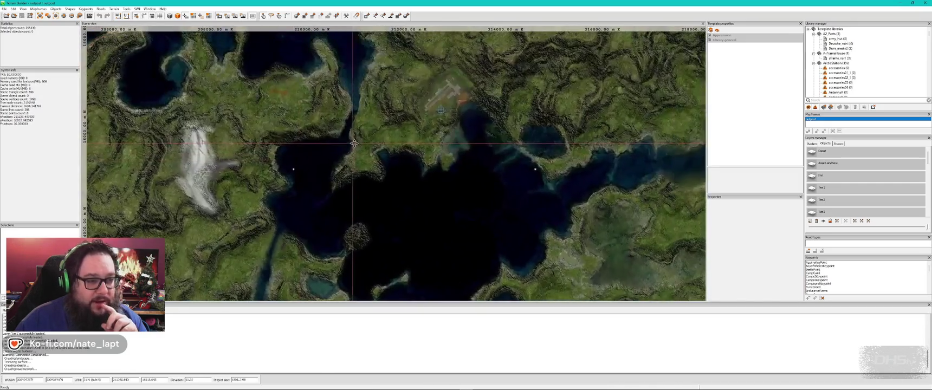
pyautogui.scroll(5, 441, 110)
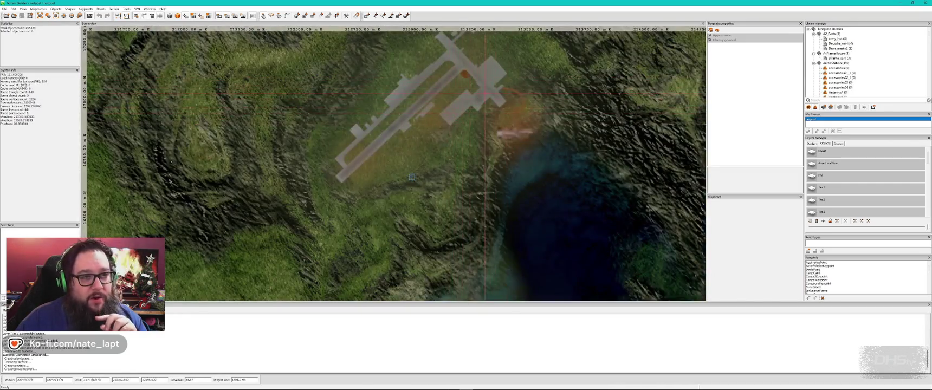
pyautogui.scroll(-3, 412, 178)
# - Fly the 3D camera along the runway and water ditch, then switch to the terrain brush at density 0.05
pyautogui.hotkey('alt', 'Tab')
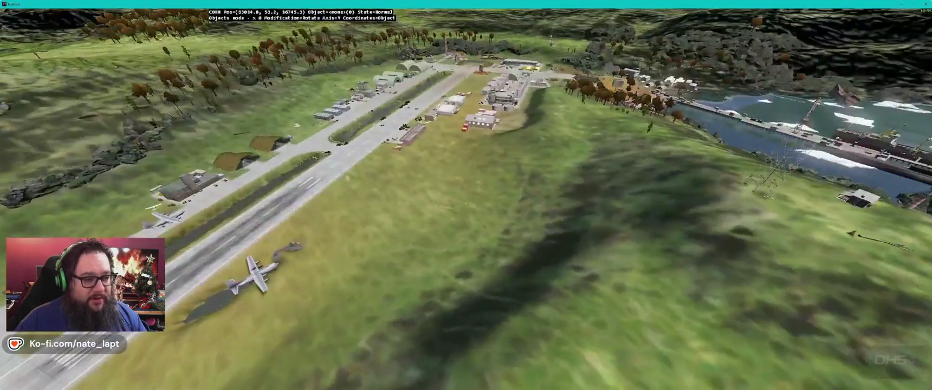
pyautogui.press('w')
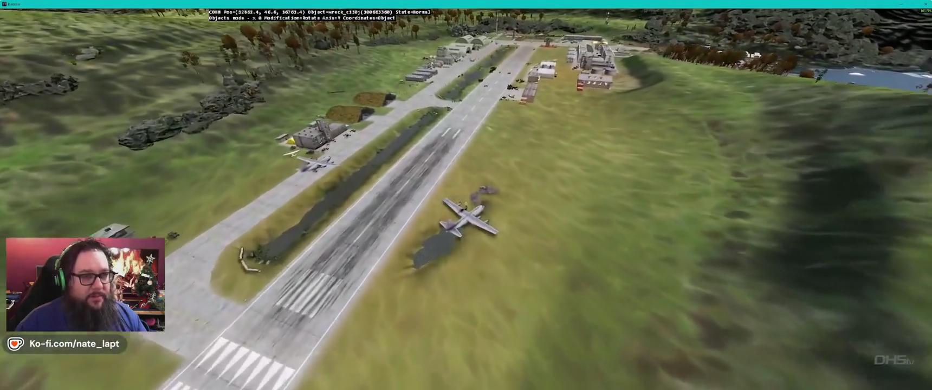
pyautogui.press('w')
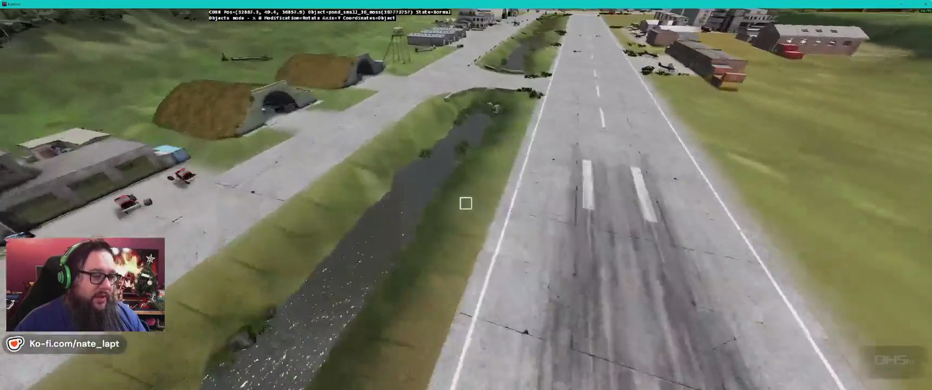
pyautogui.press('Left')
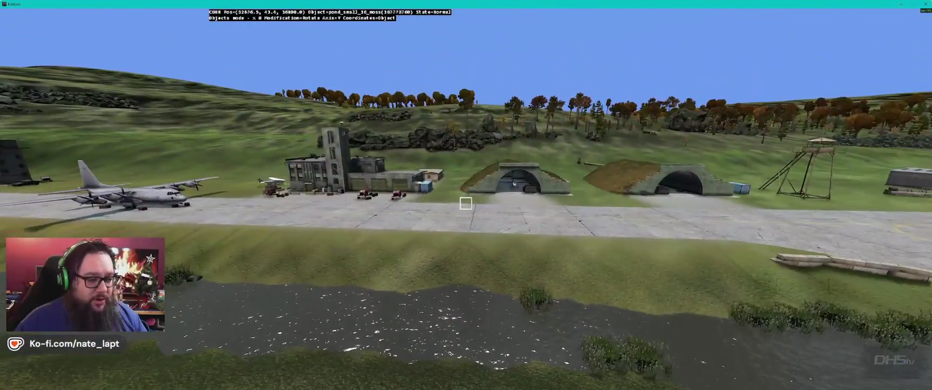
pyautogui.press('Right')
pyautogui.press('w')
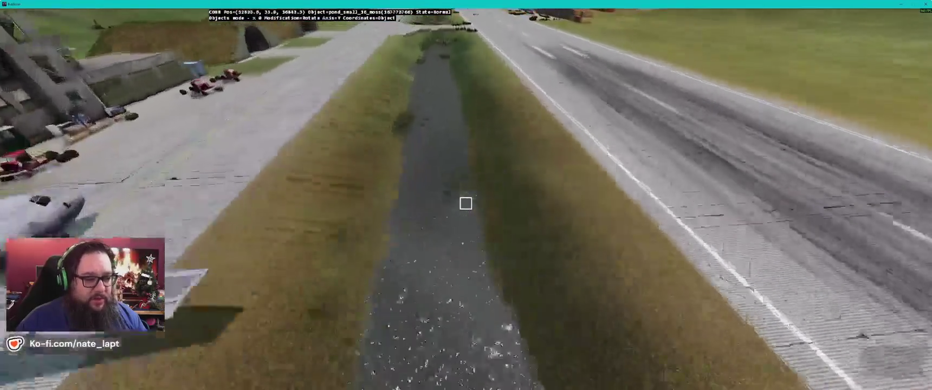
pyautogui.press('b')
pyautogui.press('d')
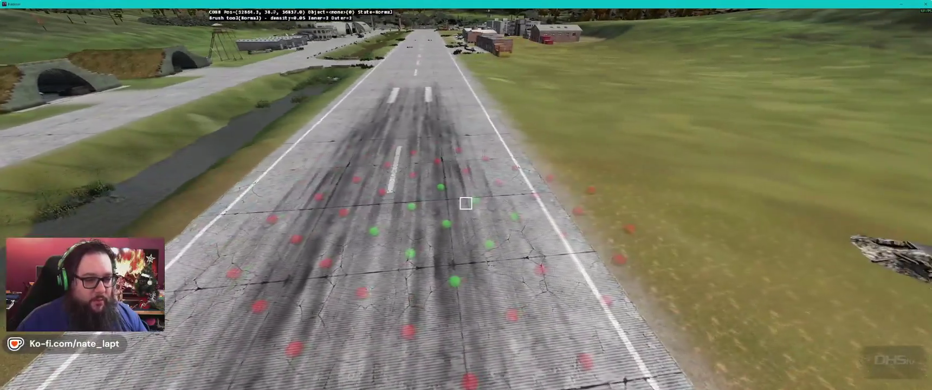
# - Toggle the brush between Flatten and Normal over the runway, then return to Objects mode
pyautogui.press('s')
pyautogui.press('f')
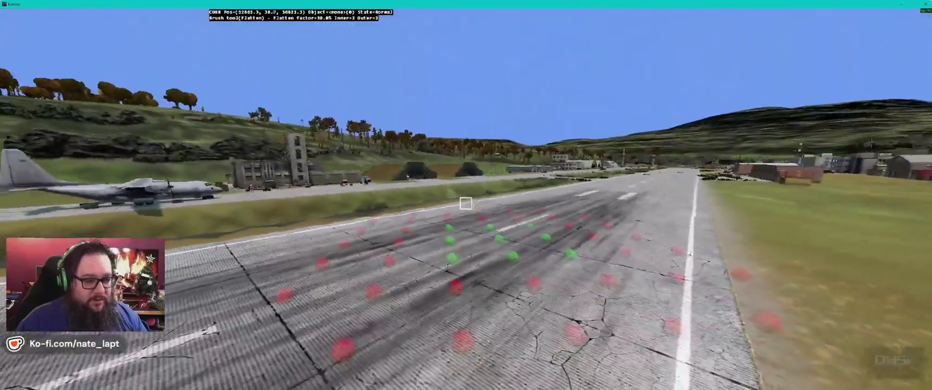
pyautogui.press('f')
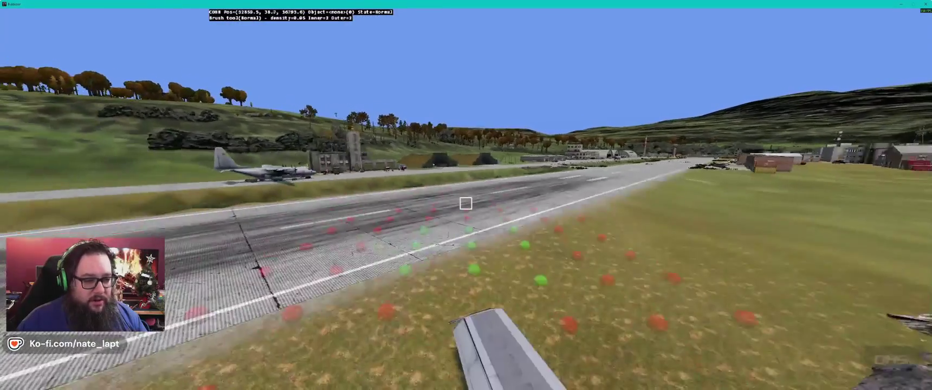
pyautogui.moveTo(465, 204)
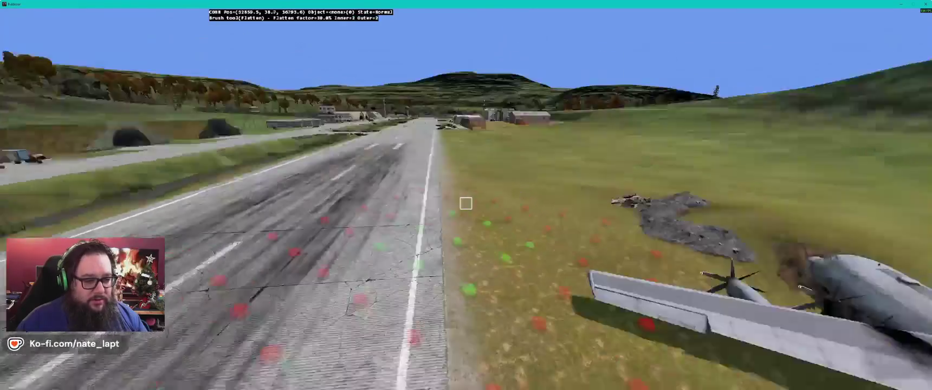
pyautogui.press('w')
pyautogui.press('w')
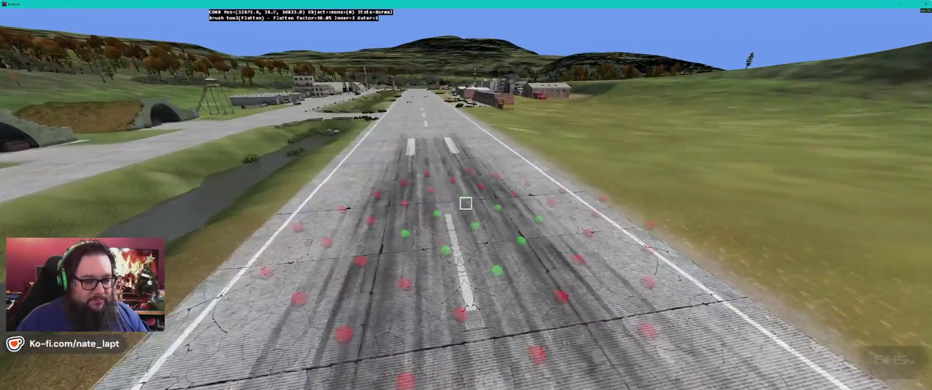
pyautogui.press('b')
# - Fly low down the runway toward its striped threshold markings
pyautogui.press('a')
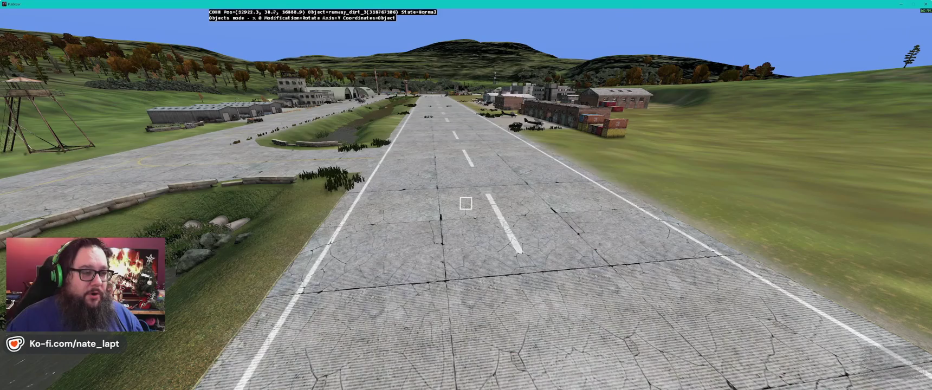
pyautogui.press('w')
pyautogui.press('w')
pyautogui.press('Left')
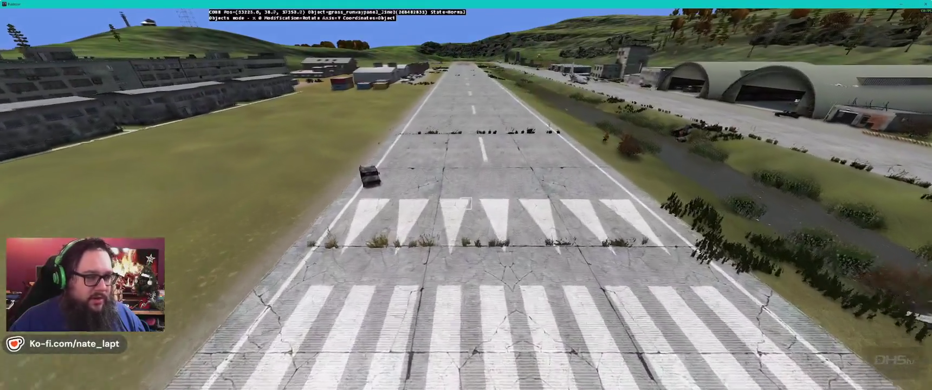
pyautogui.press('w')
pyautogui.hotkey('alt', 'Tab')
pyautogui.hotkey('alt', 'Tab')
pyautogui.hotkey('alt', 'Tab')
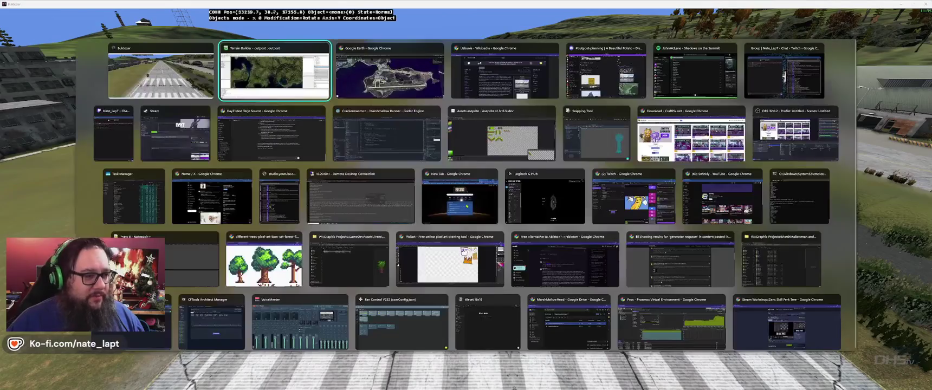
# - Switch to Godot and show the Lvl1 platformer scene in the 2D view
pyautogui.press('Down')
pyautogui.press('Left')
pyautogui.press('Left')
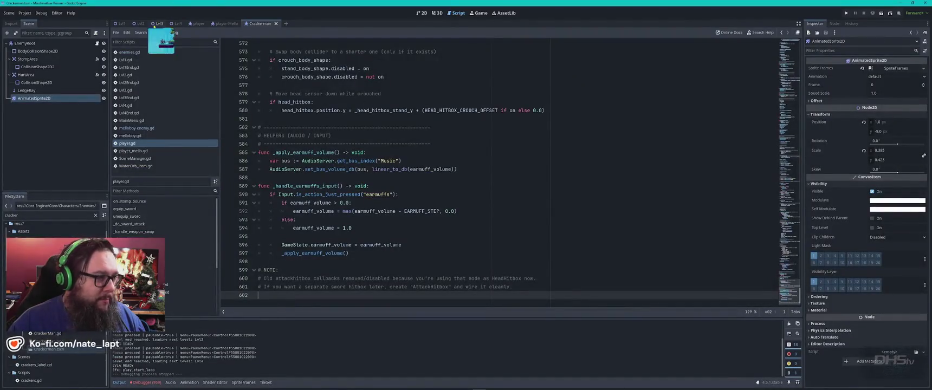
pyautogui.click(121, 23)
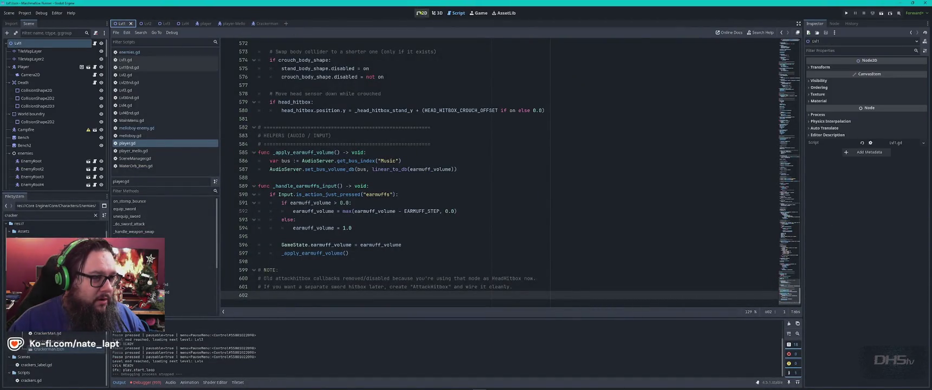
pyautogui.click(419, 13)
pyautogui.scroll(-1, 490, 188)
pyautogui.scroll(1, 490, 189)
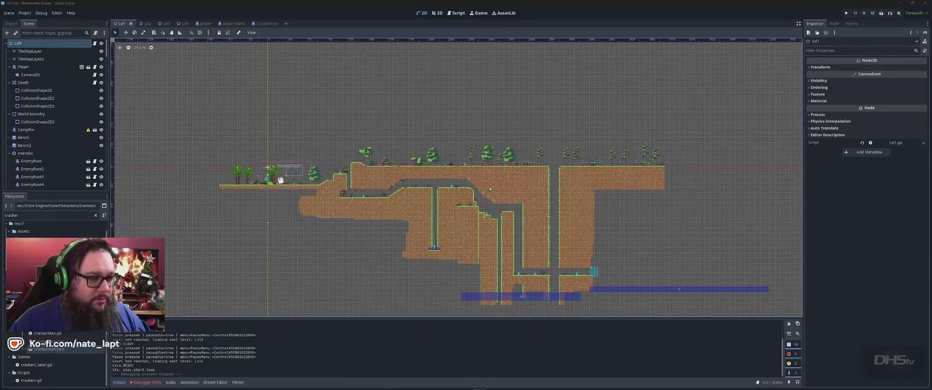
# - Return to the Buldozer 3D view of the cracked runway from the taskbar
pyautogui.hotkey('alt', 'Tab')
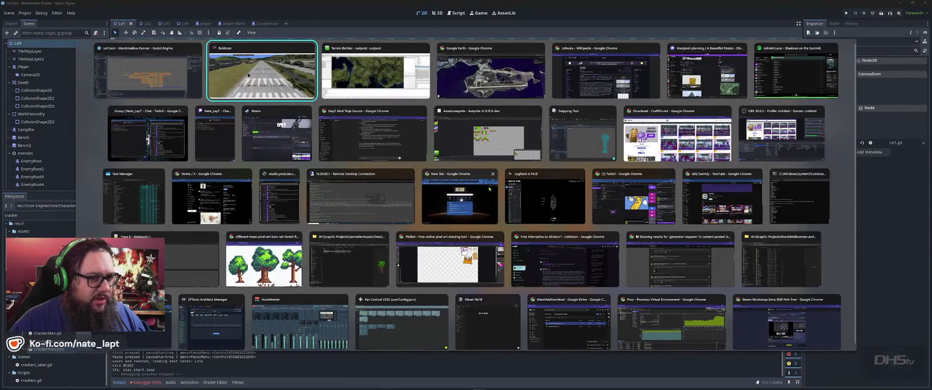
pyautogui.press('Escape')
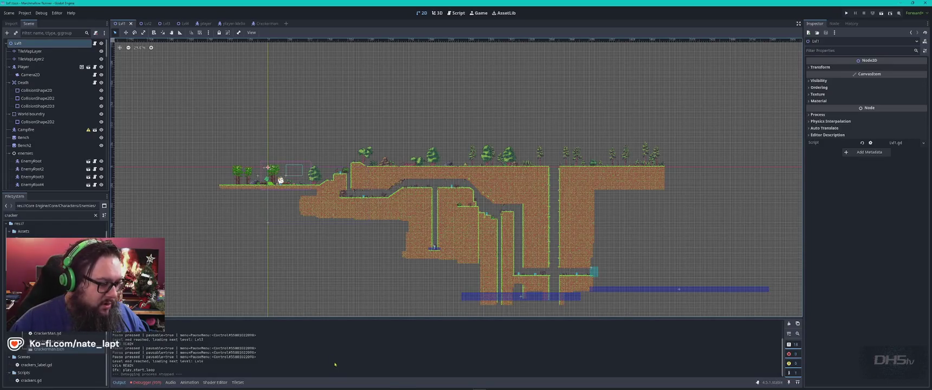
pyautogui.moveTo(303, 388)
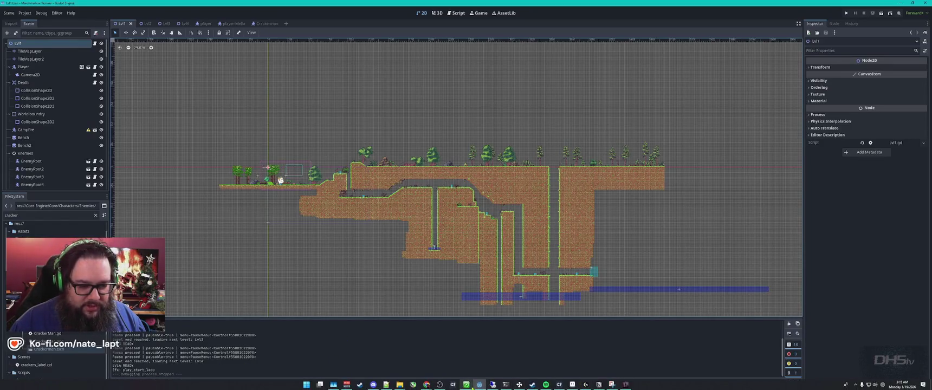
pyautogui.moveTo(478, 387)
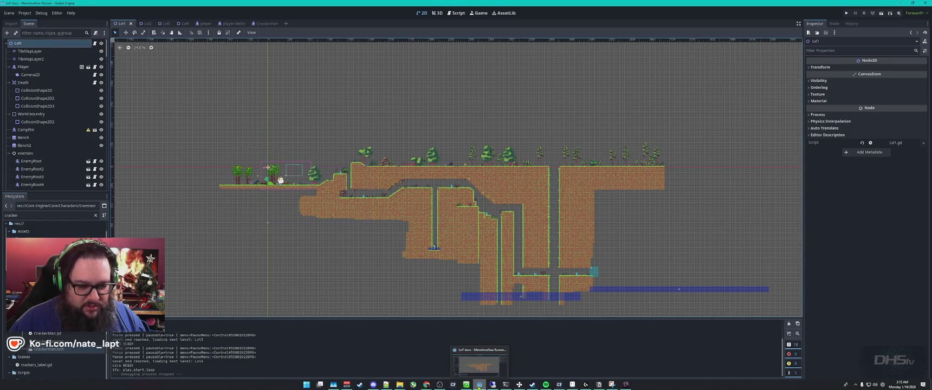
pyautogui.click(626, 385)
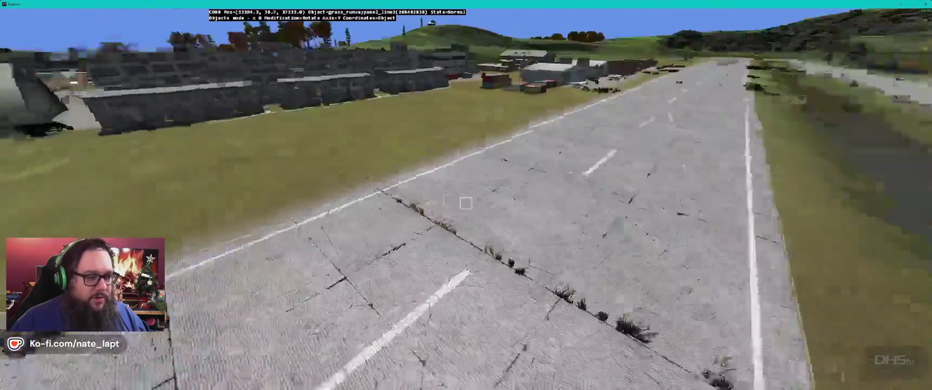
# - Fly over the barracks and airfield buildings toward the C-130 wreck, then open Terrain Builder's Tools menu
pyautogui.press('w')
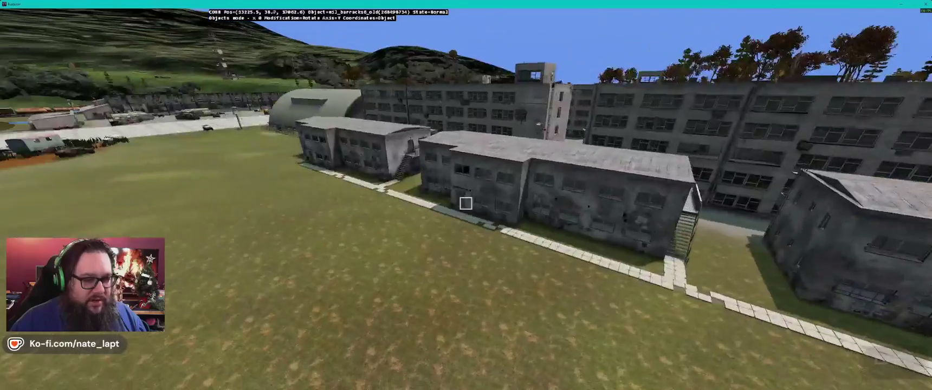
pyautogui.press('s')
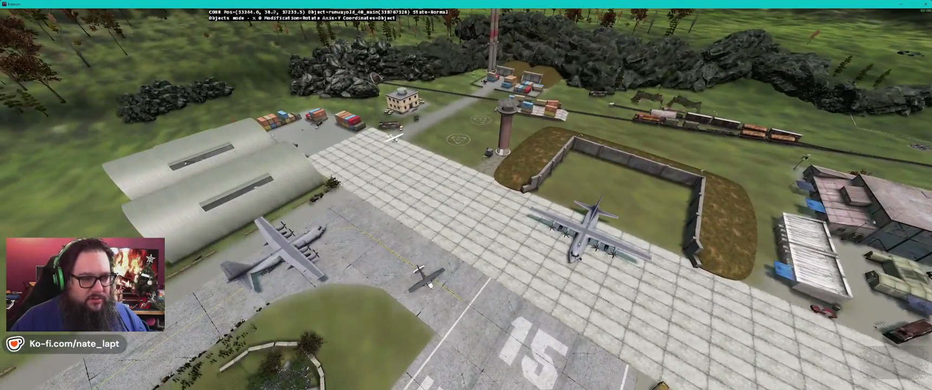
pyautogui.press('w')
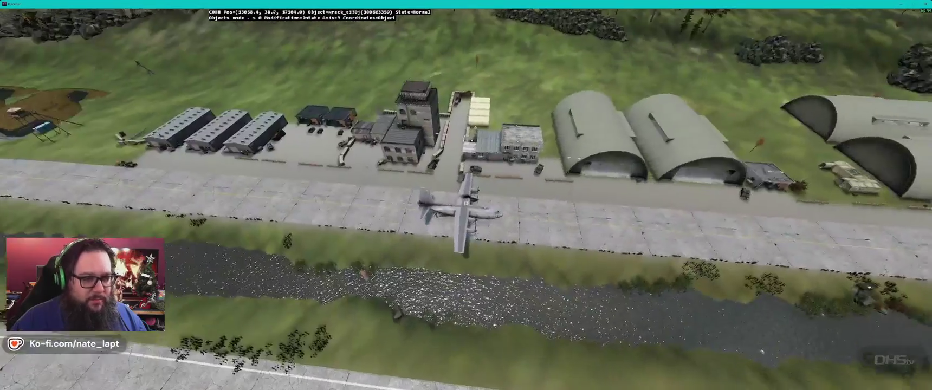
pyautogui.press('w')
pyautogui.press('w')
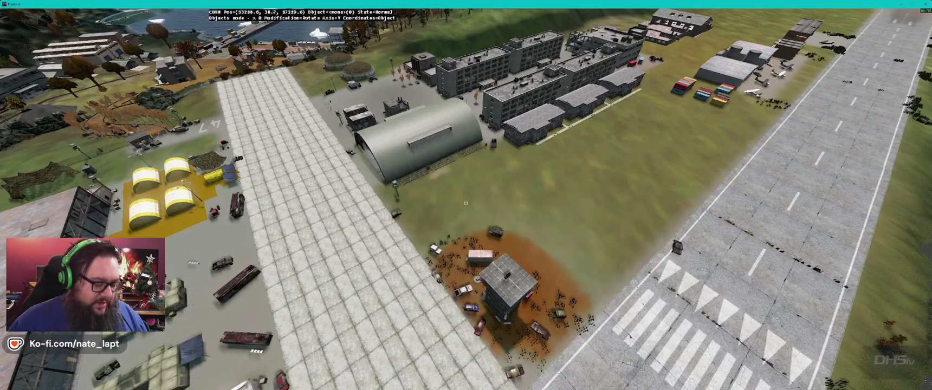
pyautogui.hotkey('alt', 'Tab')
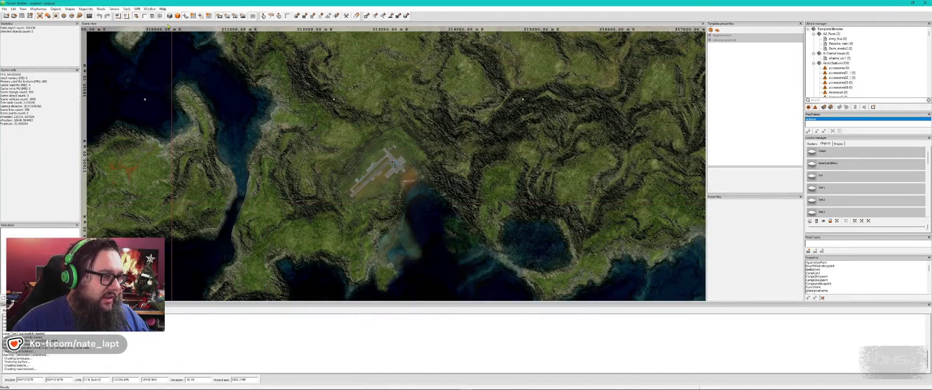
pyautogui.click(128, 10)
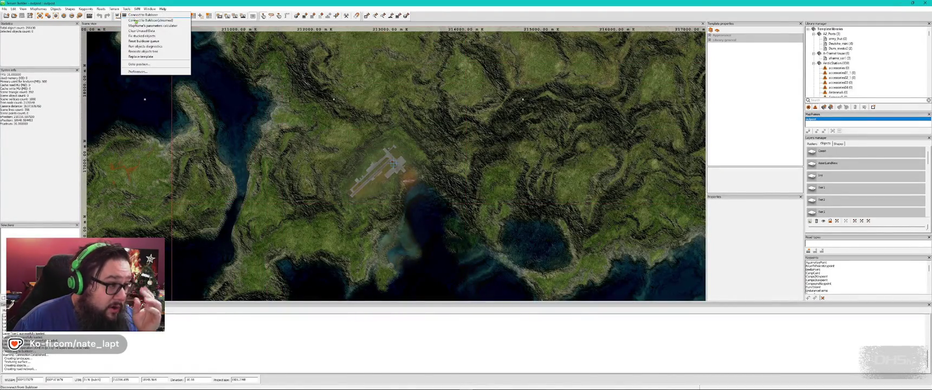
# - Inspect the Buldozer executable path in Terrain Builder's preferences, then close them and return to Buldozer
pyautogui.click(137, 72)
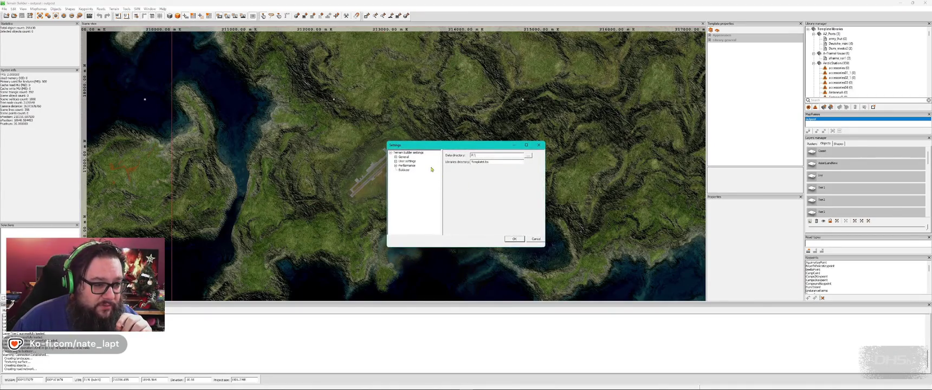
pyautogui.moveTo(498, 156); pyautogui.dragTo(559, 157)
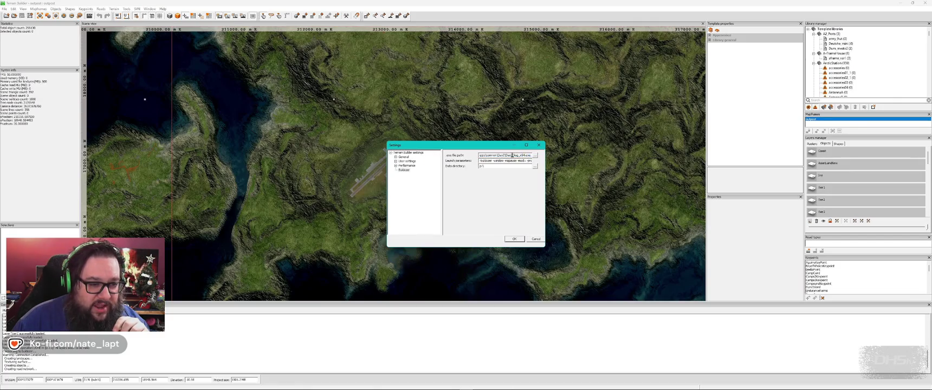
pyautogui.click(539, 147)
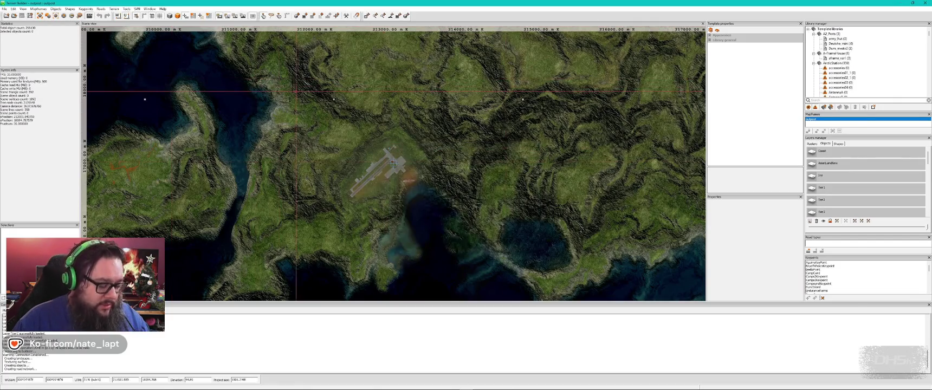
pyautogui.hotkey('alt', 'Tab')
# - Fly toward the runway and set DayZ Render's Geometry diagnostic to show collision wireframes
pyautogui.press('w')
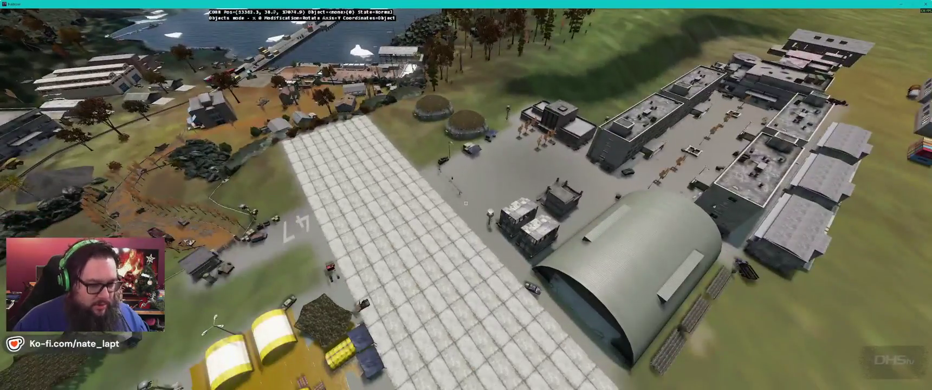
pyautogui.press('w')
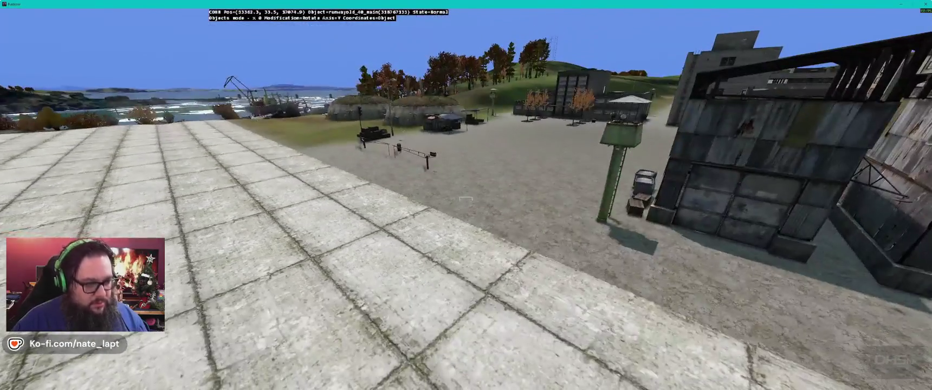
pyautogui.press('ctrl+super')
pyautogui.press('Down')
pyautogui.press('Down')
pyautogui.press('Down')
pyautogui.press('Right')
pyautogui.press('Down')
pyautogui.press('Down')
pyautogui.press('Right')
pyautogui.press('Left')
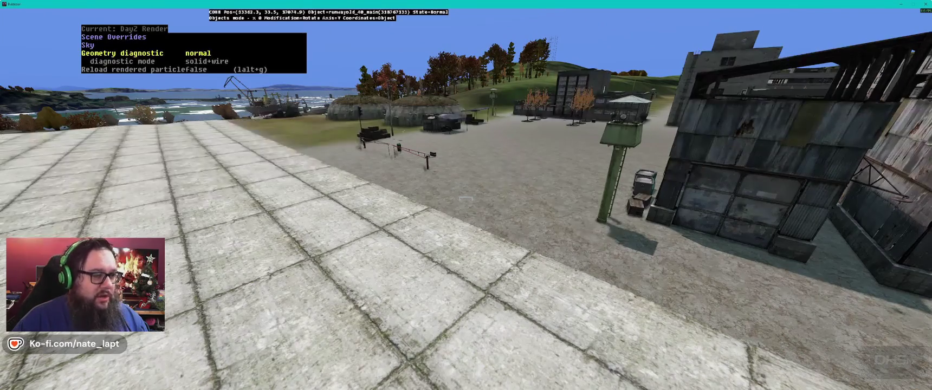
pyautogui.press('Right')
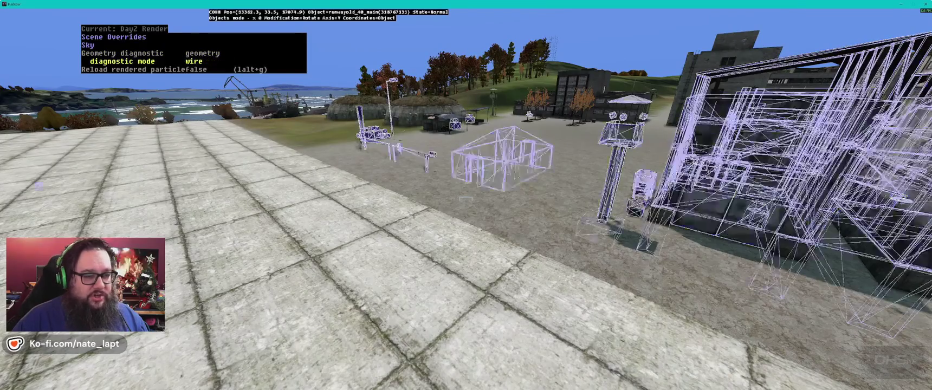
# - Fly past the hangars, blast wall, control tower and tents to inspect the collision wireframes
pyautogui.press('Left')
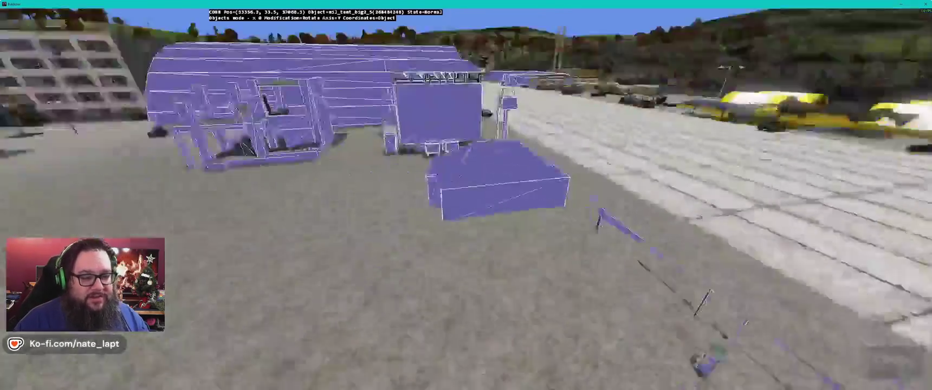
pyautogui.press('Up')
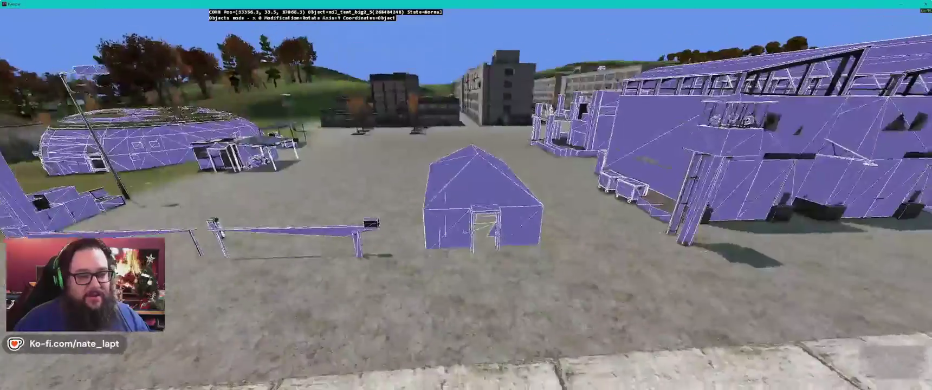
pyautogui.press('Right')
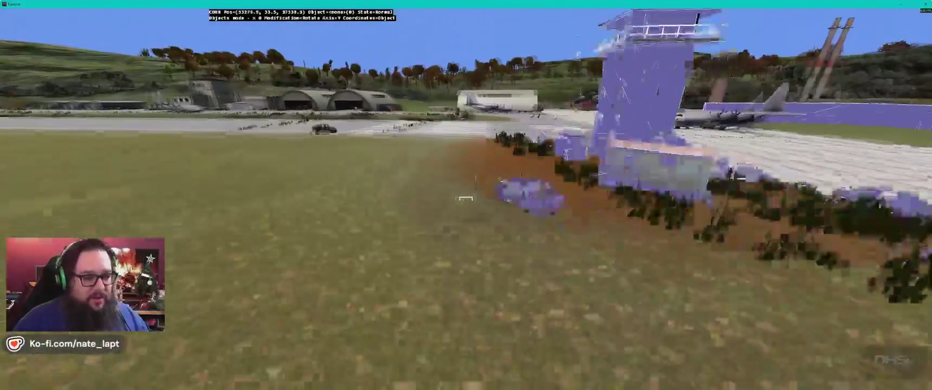
pyautogui.press('Up')
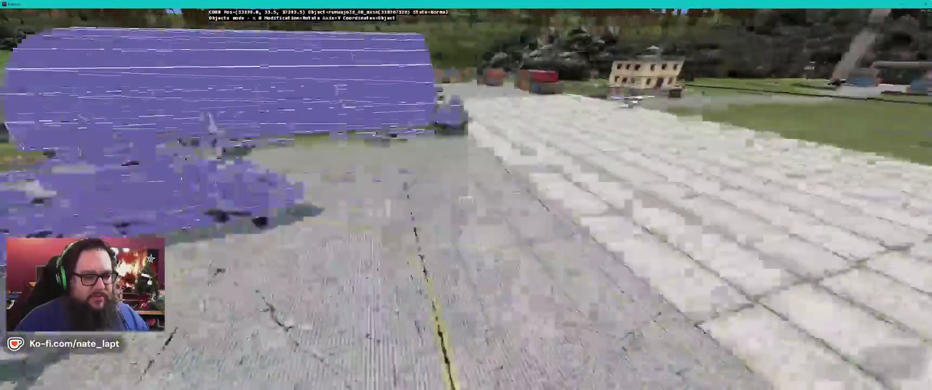
pyautogui.press('Up')
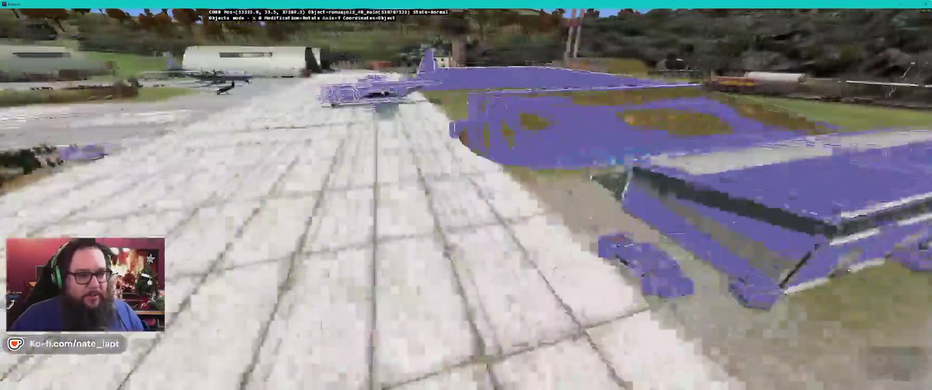
pyautogui.press('Up')
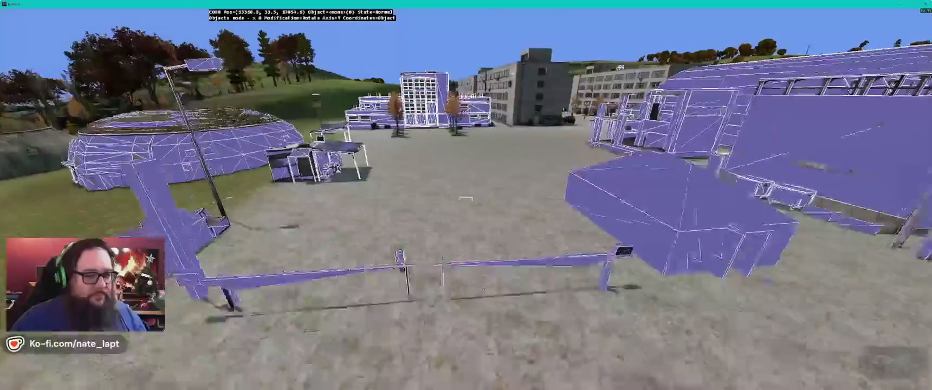
pyautogui.press('Left')
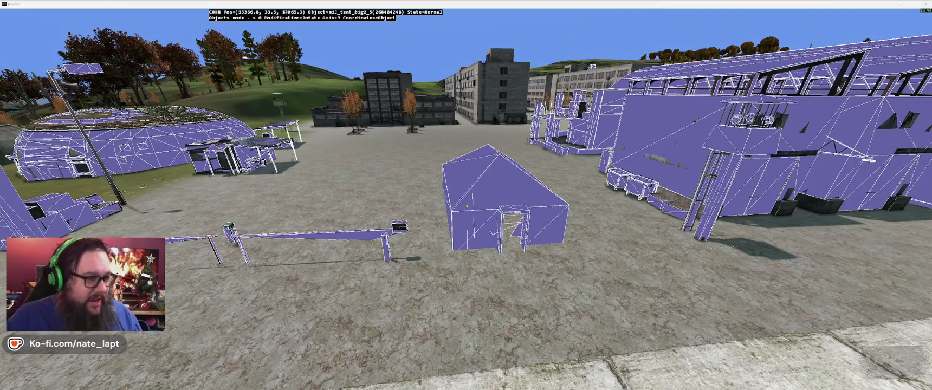
pyautogui.hotkey('alt', 'Tab')
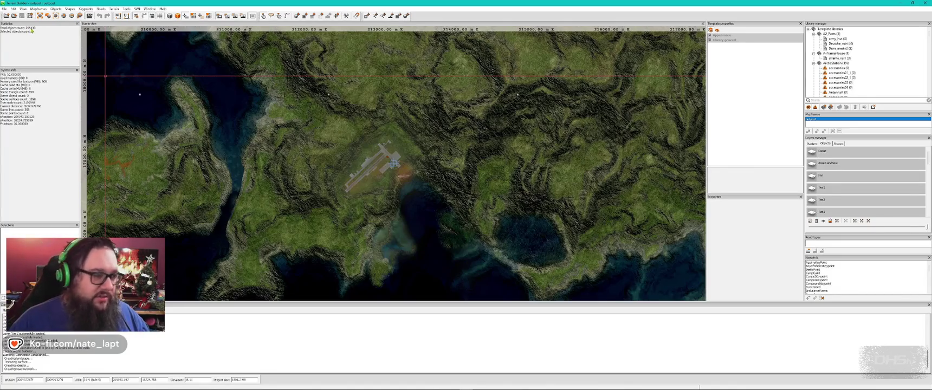
pyautogui.scroll(-2, 233, 123)
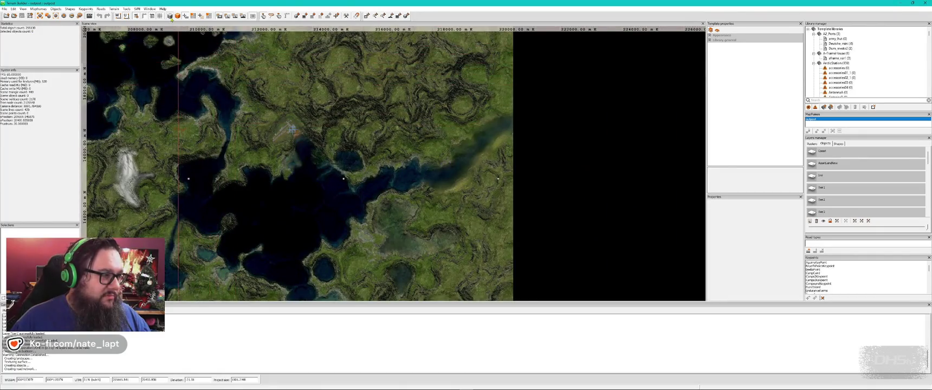
pyautogui.scroll(2, 449, 144)
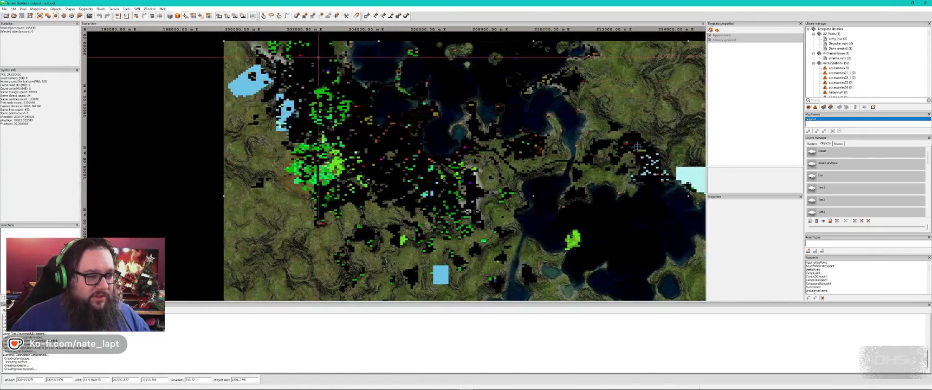
pyautogui.scroll(-2, 409, 189)
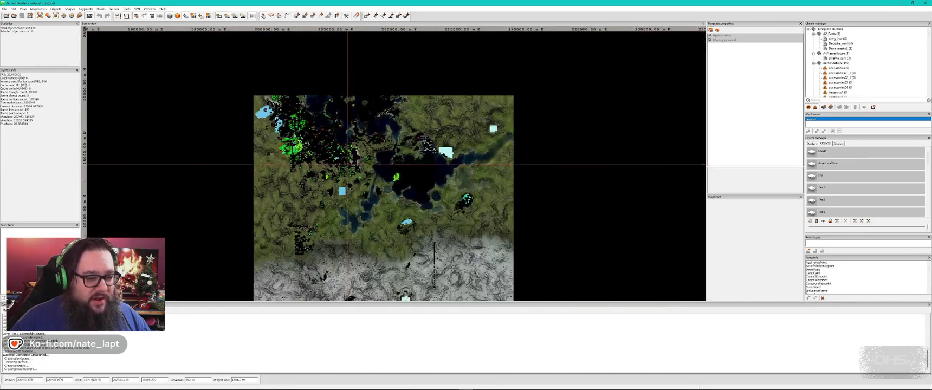
pyautogui.scroll(5, 441, 196)
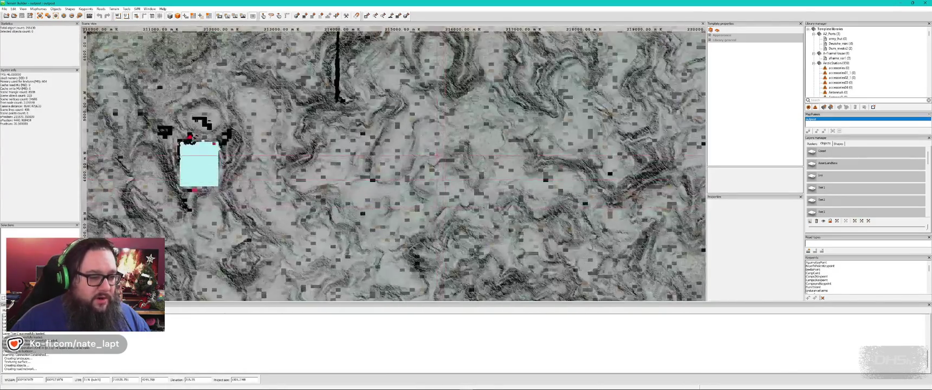
pyautogui.scroll(-6, 431, 156)
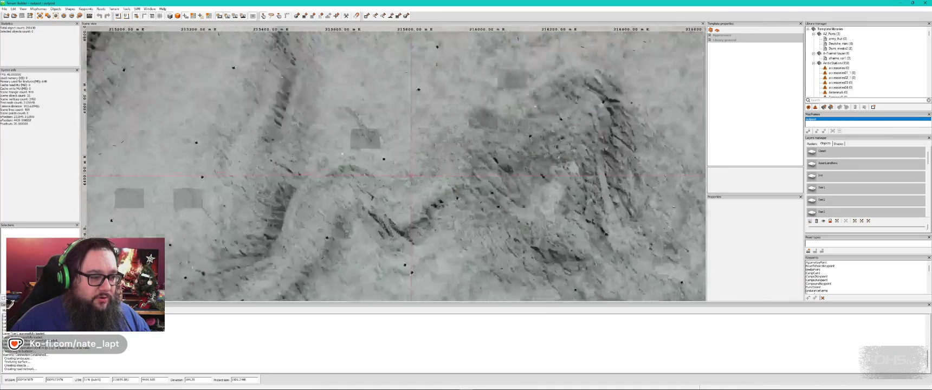
pyautogui.scroll(-3, 398, 177)
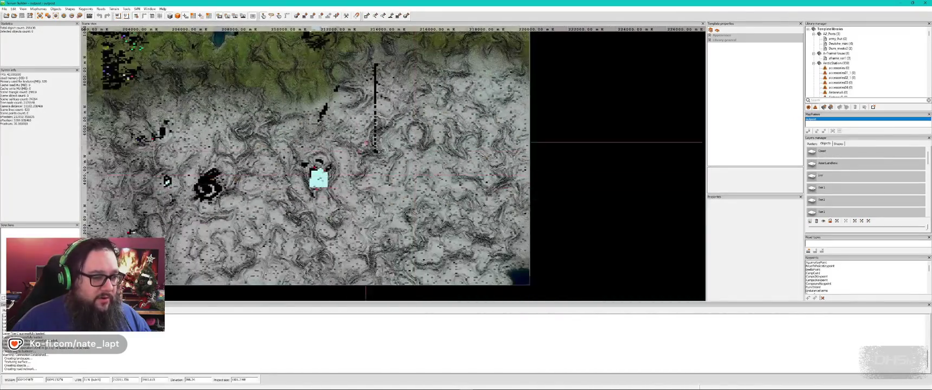
pyautogui.scroll(3, 382, 119)
pyautogui.scroll(-3, 355, 82)
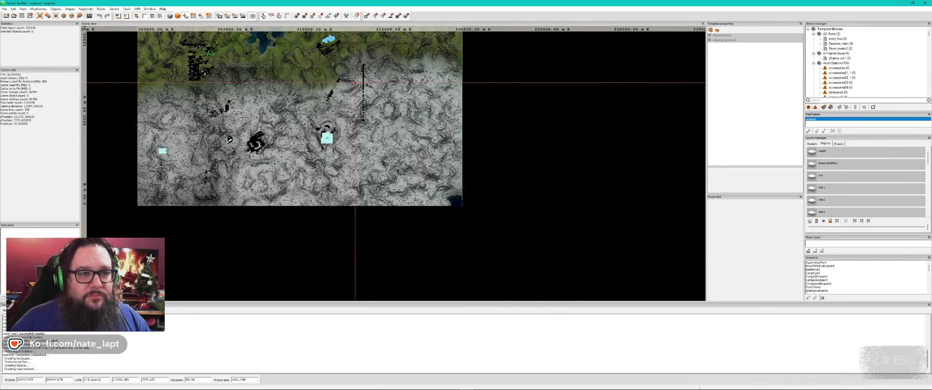
pyautogui.scroll(3, 325, 98)
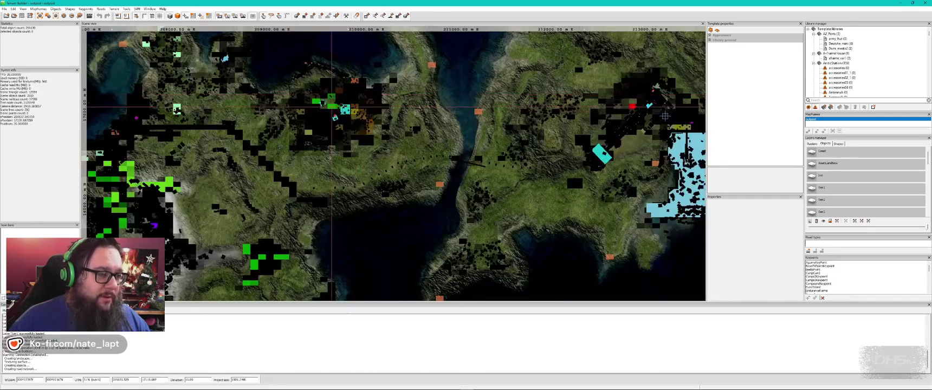
pyautogui.hotkey('alt', 'Tab')
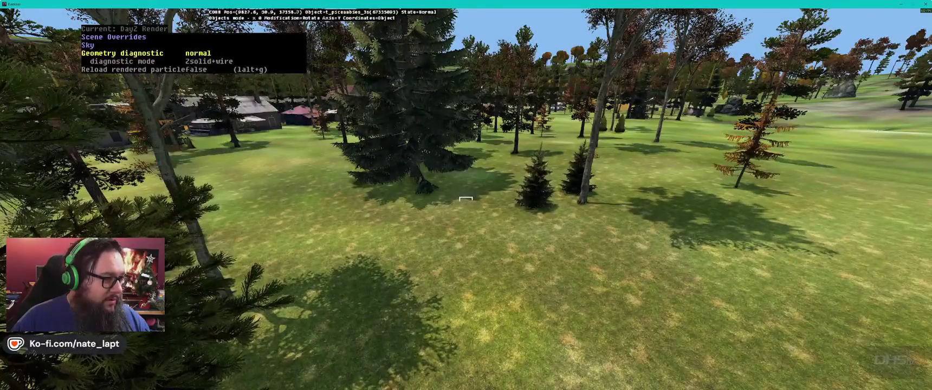
pyautogui.press('q')
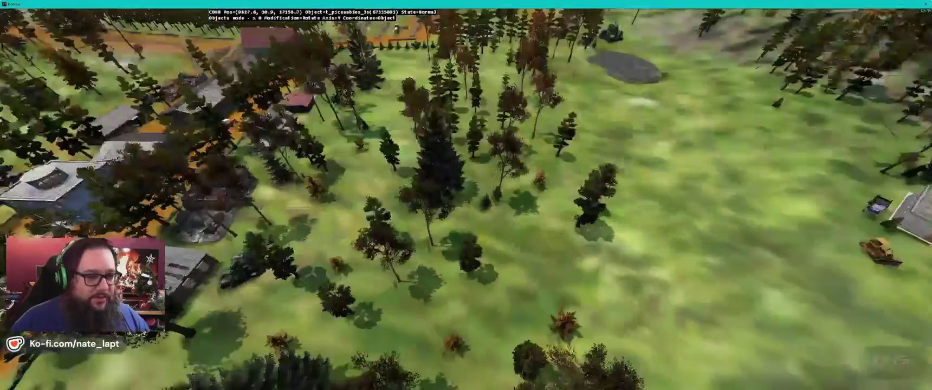
pyautogui.press('w')
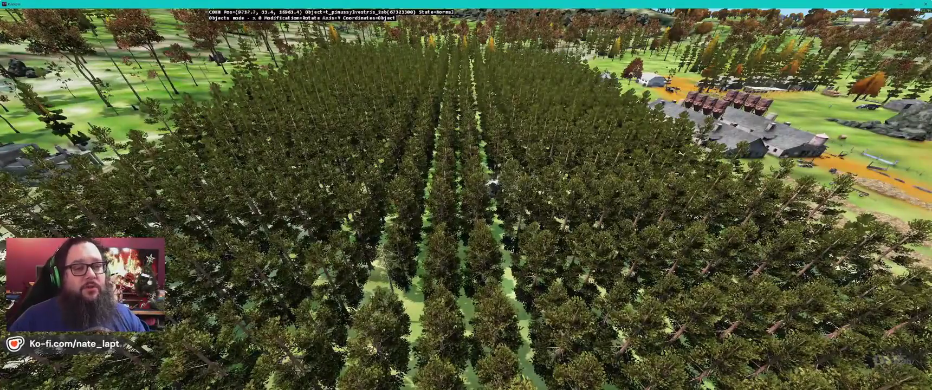
pyautogui.press('s')
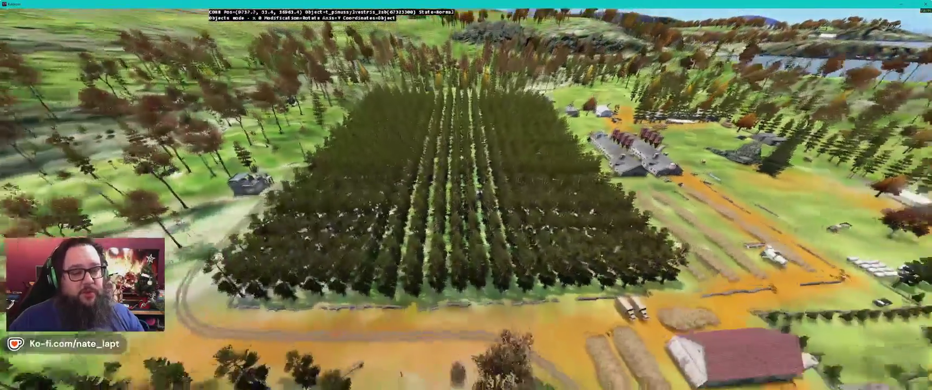
pyautogui.press('Left')
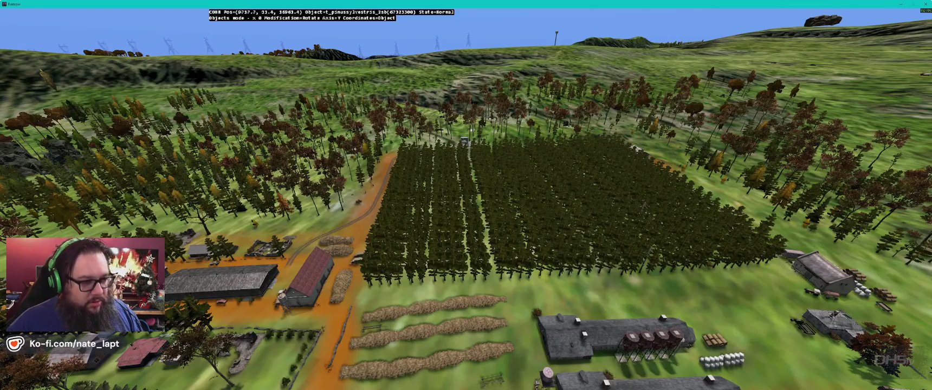
pyautogui.hotkey('alt', 'Tab')
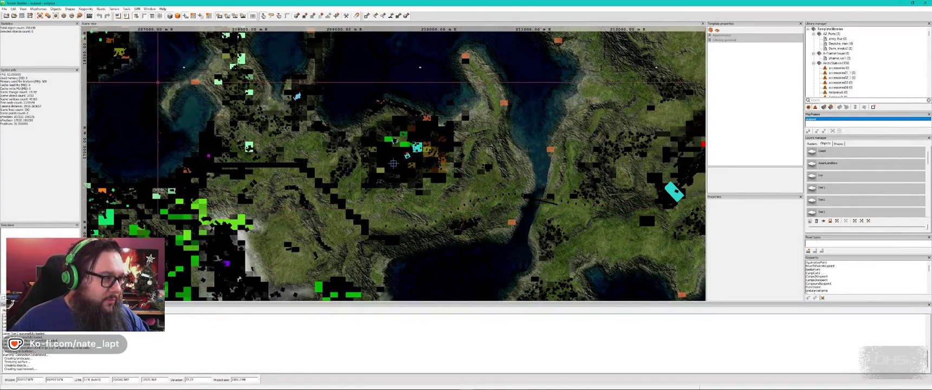
# - Check the Buldozer executable path in Terrain Builder's preferences and launch the Buldozer 3D preview
pyautogui.click(125, 9)
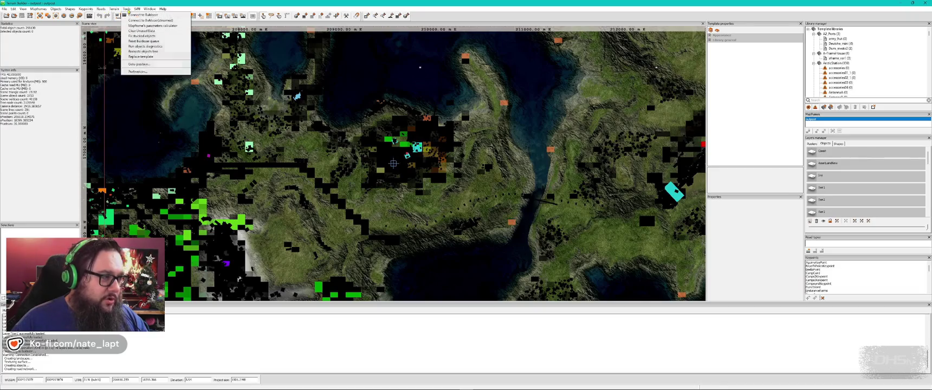
pyautogui.click(139, 73)
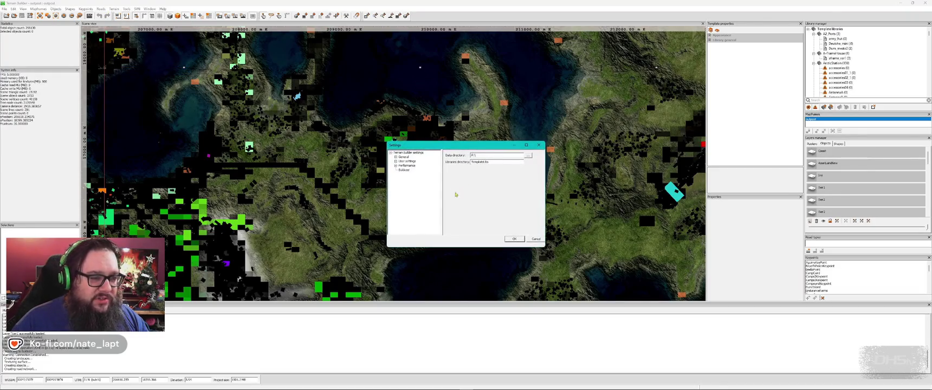
pyautogui.click(405, 170)
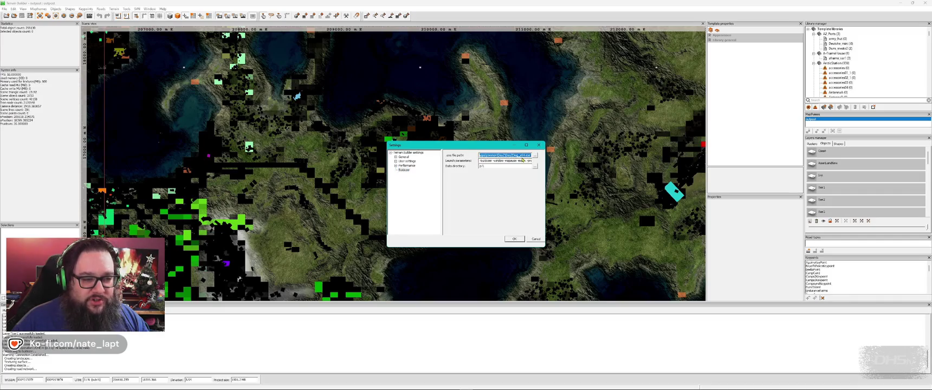
pyautogui.doubleClick(517, 155)
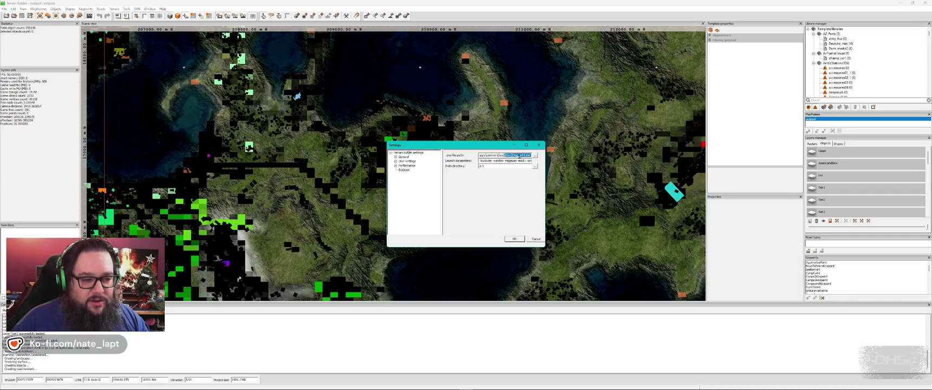
pyautogui.click(539, 146)
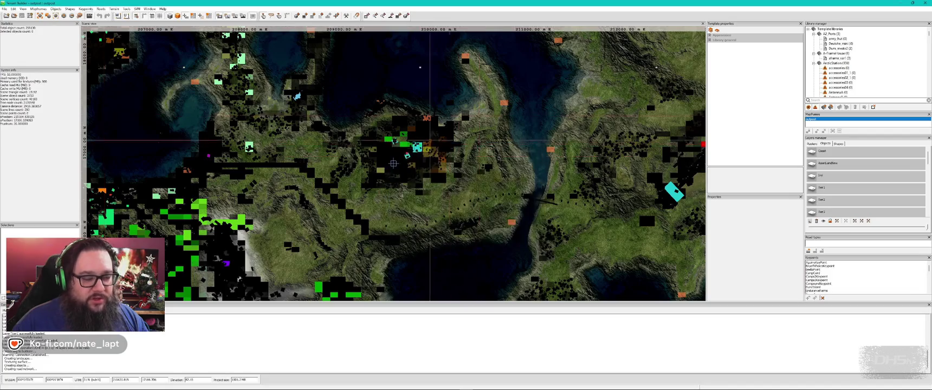
pyautogui.hotkey('ctrl', 'alt')
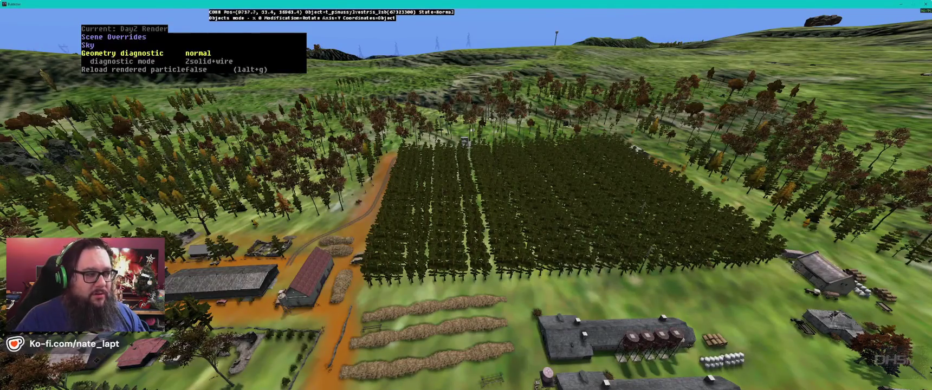
# - Set the Geometry diagnostic to collision geometry and try other diagnostic mode display styles
pyautogui.press('Left')
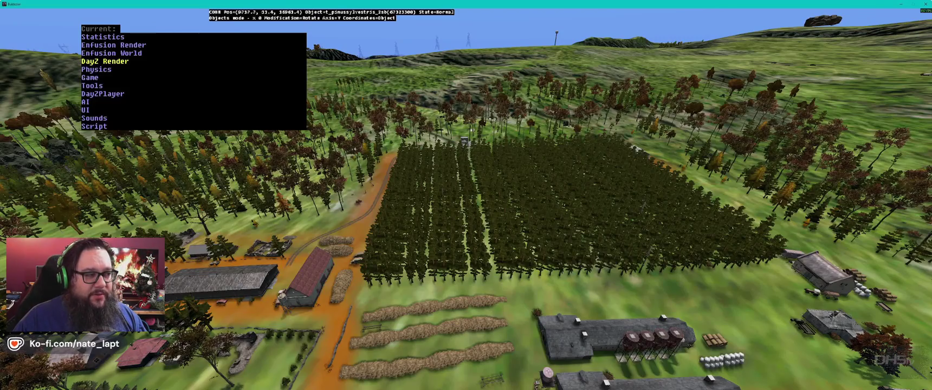
pyautogui.press('Right')
pyautogui.press('Down')
pyautogui.press('Down')
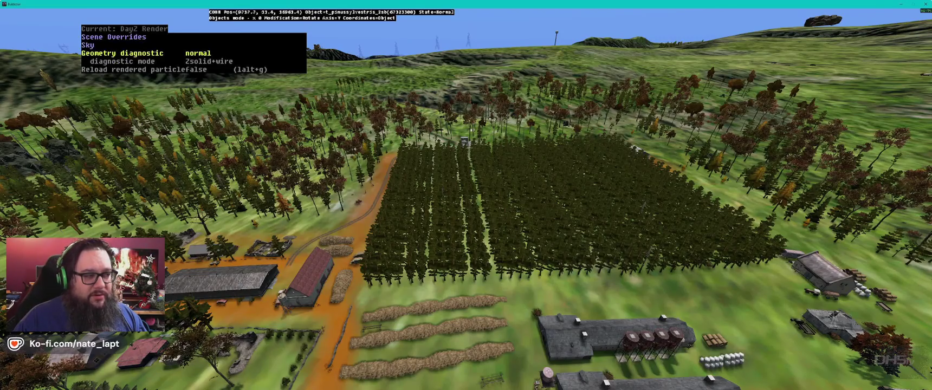
pyautogui.press('Right')
pyautogui.press('Right')
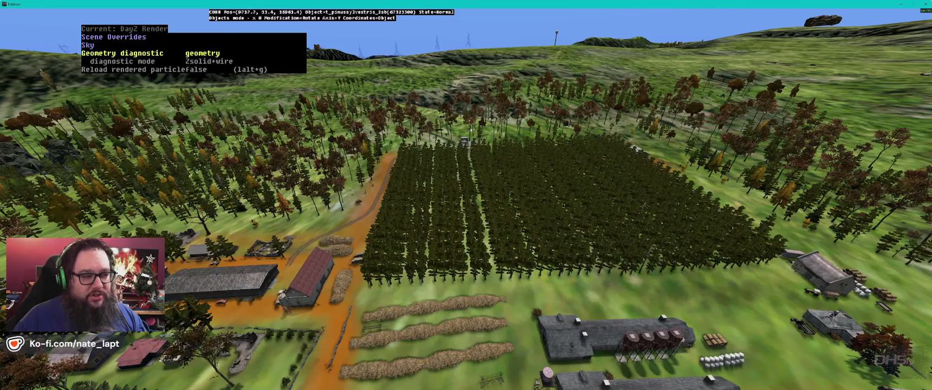
pyautogui.press('Down')
pyautogui.press('Right')
pyautogui.press('Right')
pyautogui.press('Left')
pyautogui.press('Left')
pyautogui.press('Left')
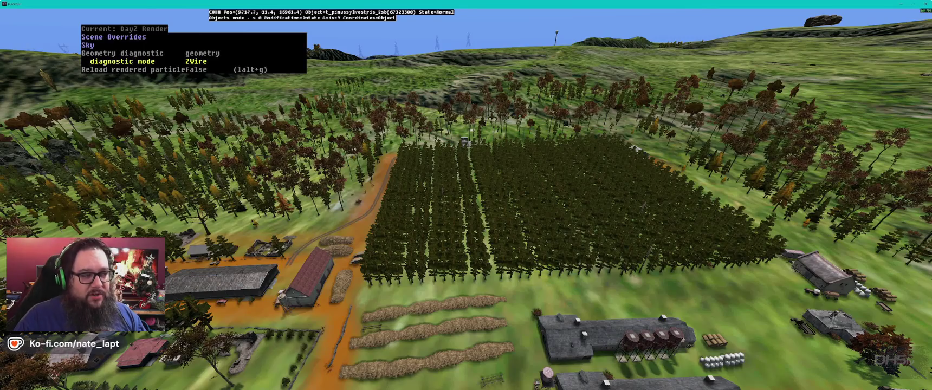
pyautogui.press('BackSpace')
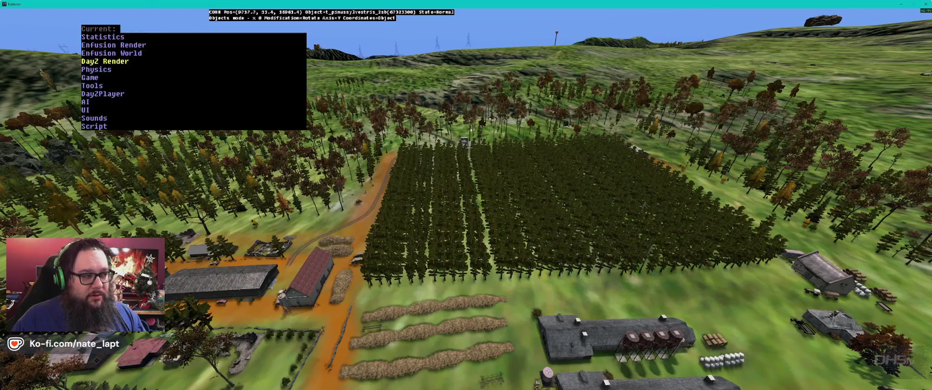
# - Cycle the Geometry diagnostic through paths and roadway views, then set it back to normal
pyautogui.press('Right')
pyautogui.press('Down')
pyautogui.press('Down')
pyautogui.press('Right')
pyautogui.press('Left')
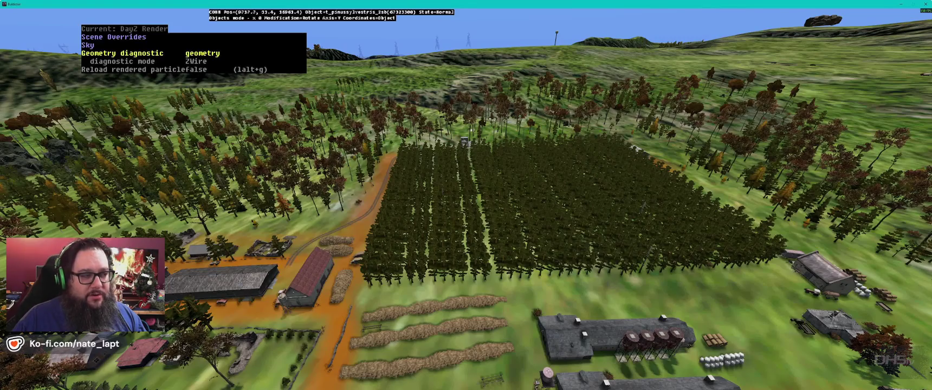
pyautogui.press('Right')
pyautogui.press('Left')
pyautogui.press('Left')
pyautogui.press('Left')
pyautogui.press('Left')
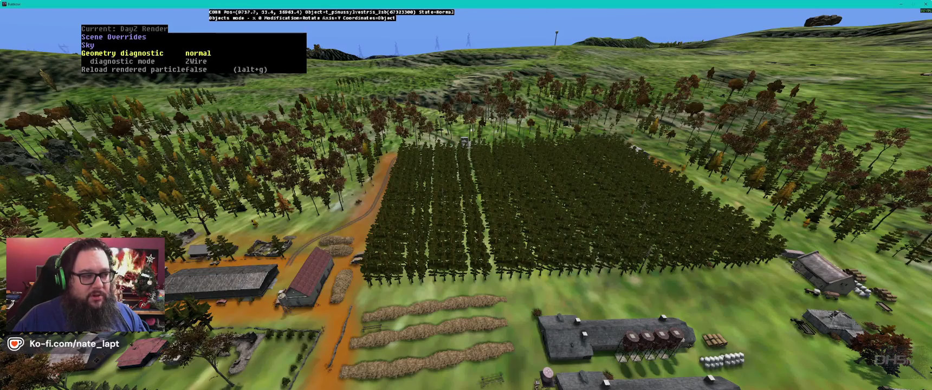
pyautogui.press('Left')
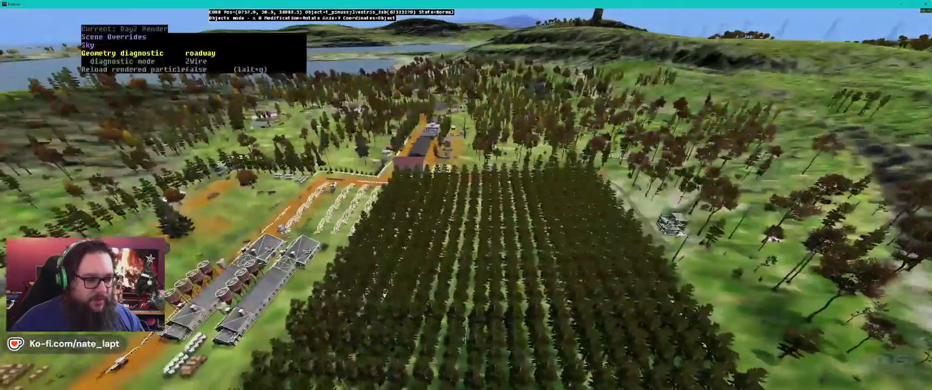
pyautogui.press('Left')
pyautogui.press('Right')
pyautogui.press('Left')
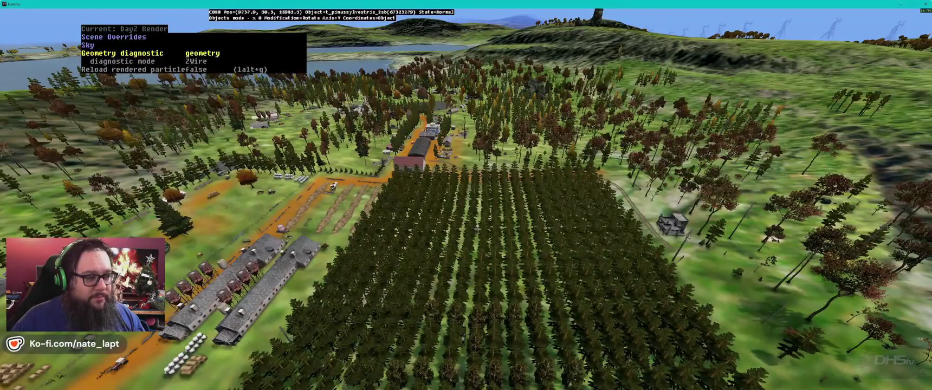
pyautogui.press('Right')
pyautogui.press('Left')
pyautogui.press('Left')
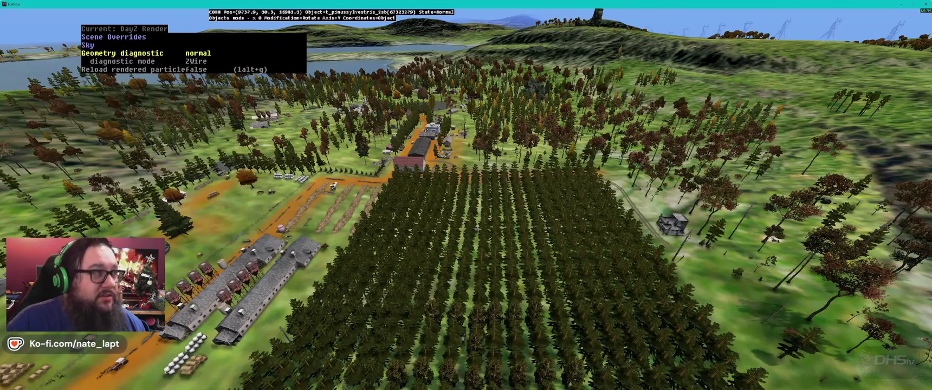
# - Close the diagnostics menu after briefly reopening it at the Enfusion World category
pyautogui.press('ctrl+super')
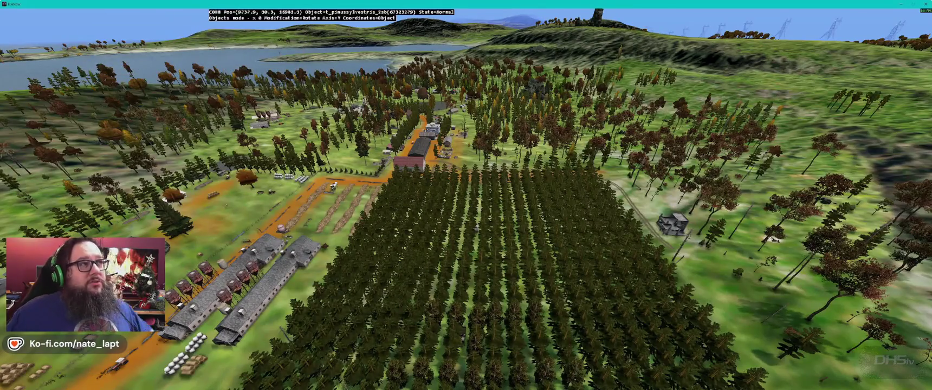
pyautogui.press('ctrl+super')
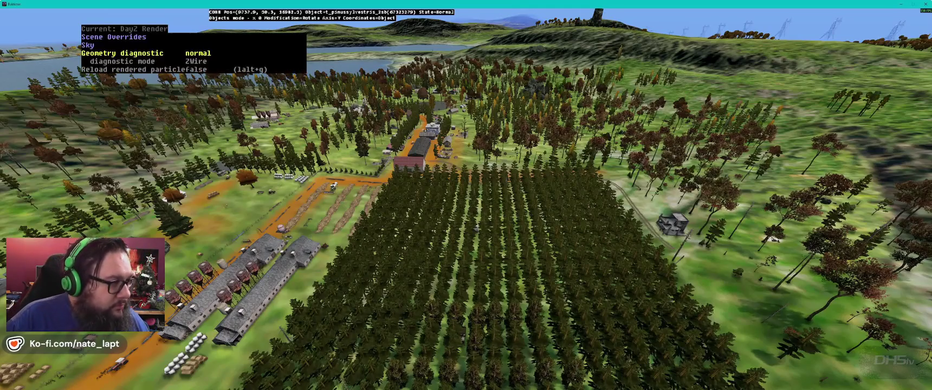
pyautogui.press('ctrl+super')
pyautogui.press('ctrl+super')
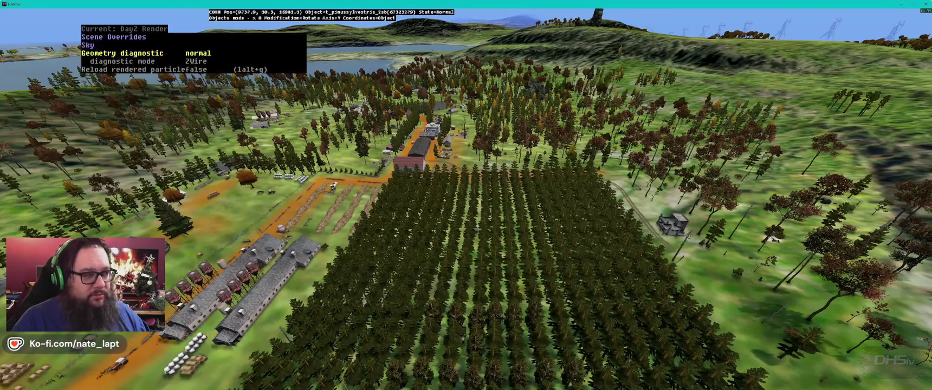
pyautogui.hotkey('ctrl', 'Left')
pyautogui.hotkey('ctrl', 'Up')
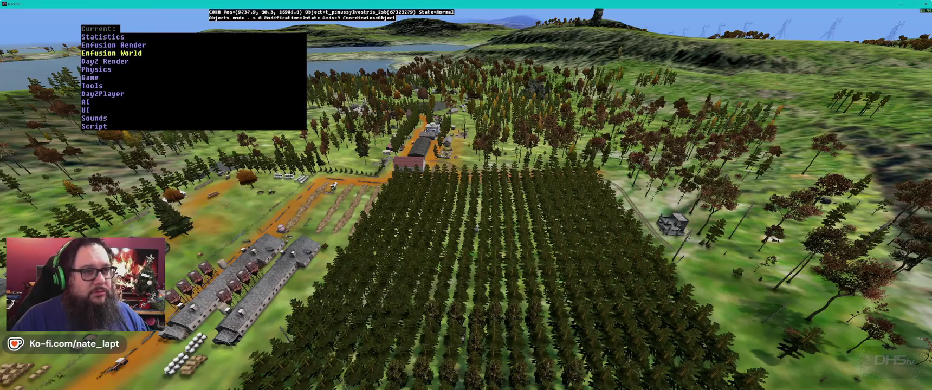
pyautogui.press('ctrl+super')
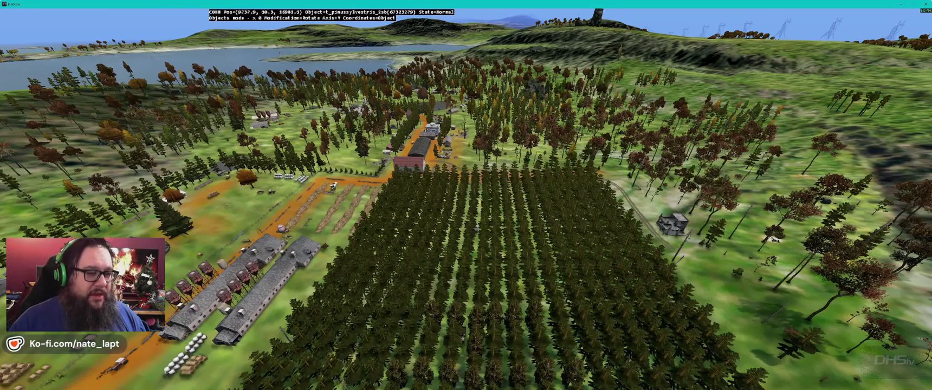
# - Pull the Buldozer camera back to overview the orchard and village, then switch to Godot
pyautogui.press('w')
pyautogui.press('s')
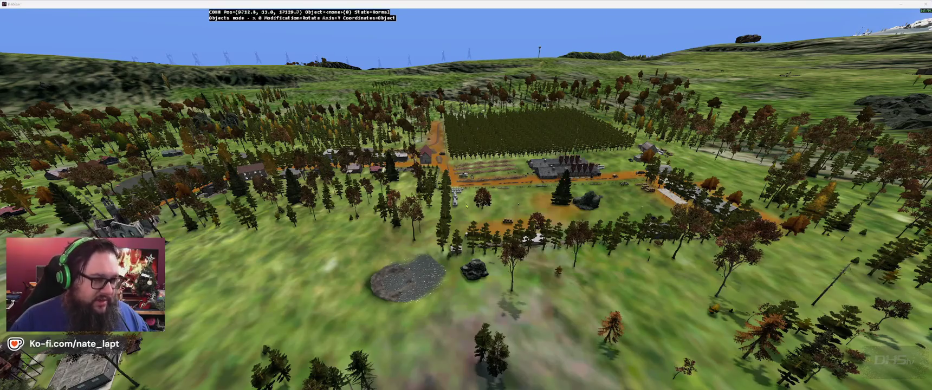
pyautogui.hotkey('alt', 'Tab')
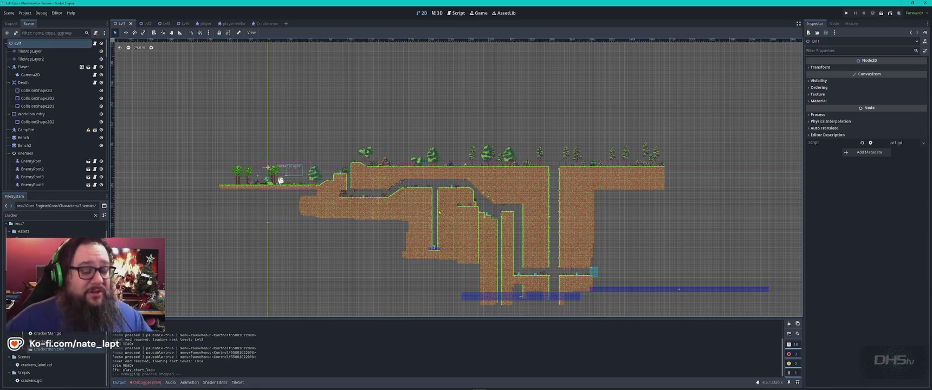
# - Switch from Godot back to the Buldozer view of the orchard and village
pyautogui.hotkey('alt', 'Tab')
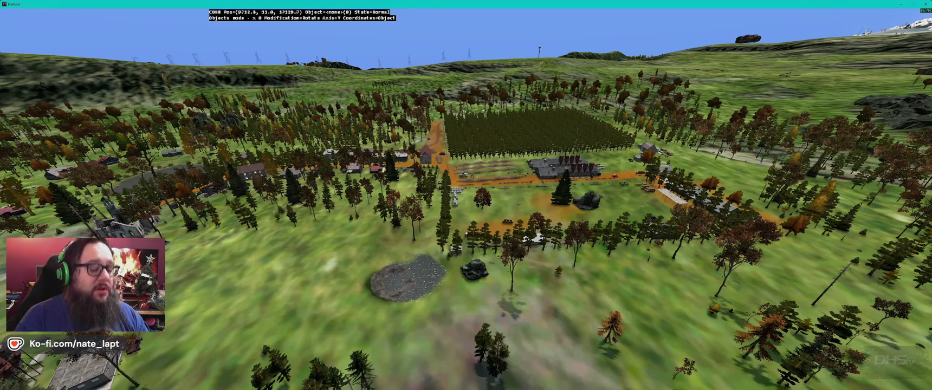
# - Fly the Buldozer camera over the village toward the coast and low over the sea ice
pyautogui.press('w')
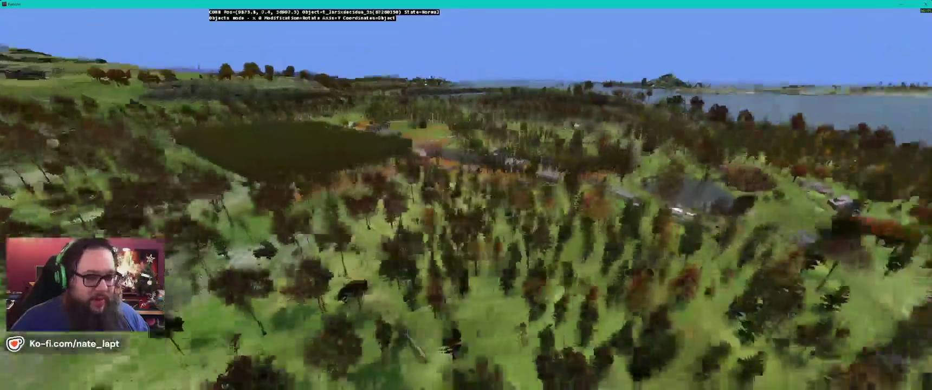
pyautogui.press('w')
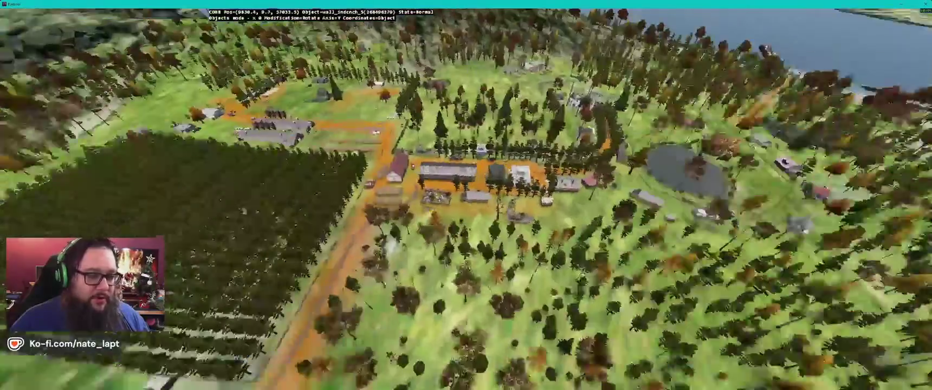
pyautogui.press('w')
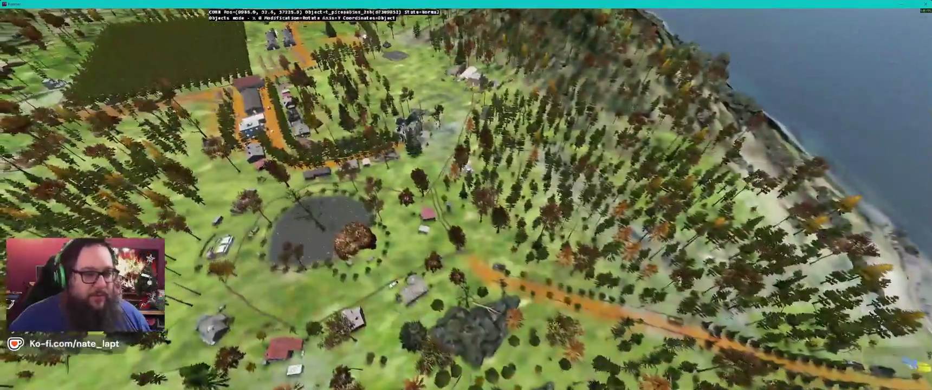
pyautogui.hotkey('alt', 'Tab')
pyautogui.press('Tab')
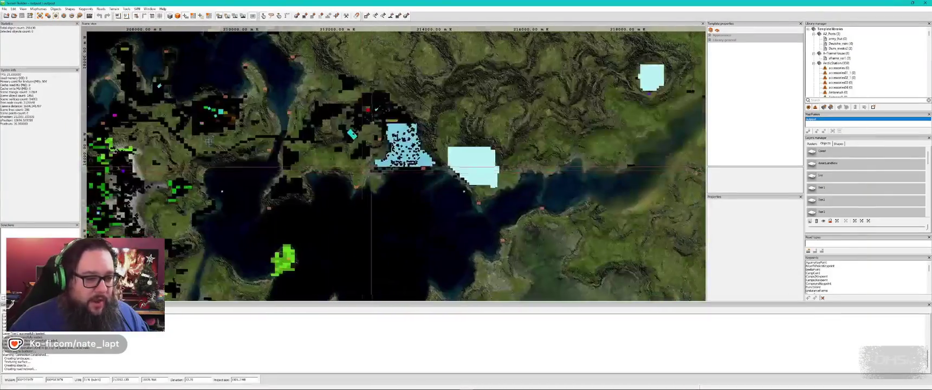
pyautogui.hotkey('alt', 'Tab')
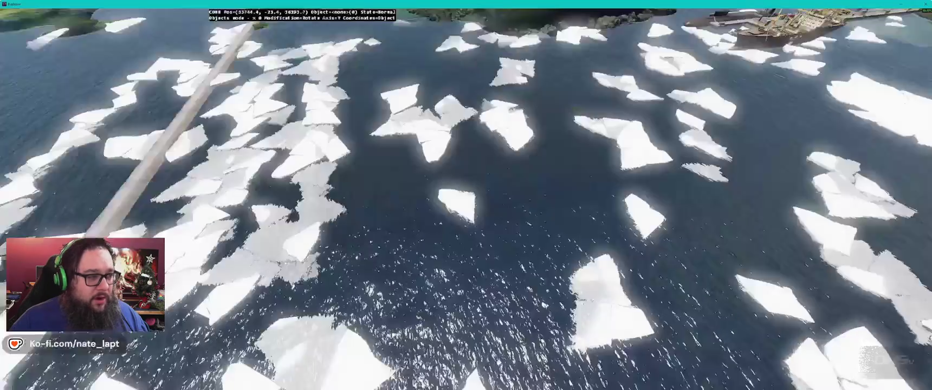
pyautogui.press('w')
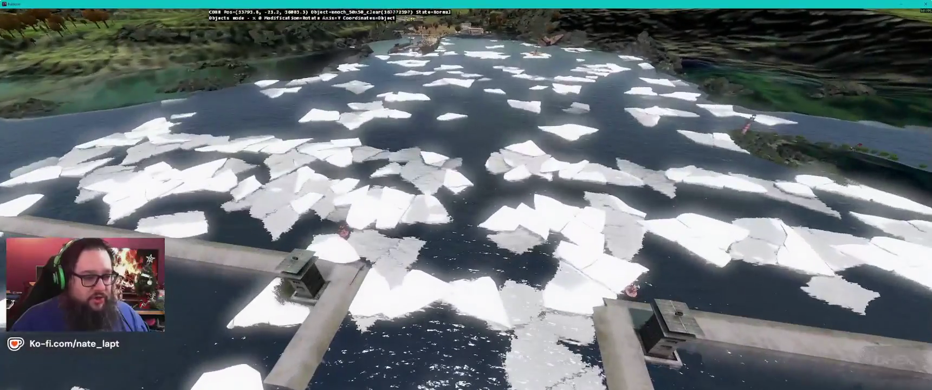
pyautogui.hotkey('alt', 'Tab')
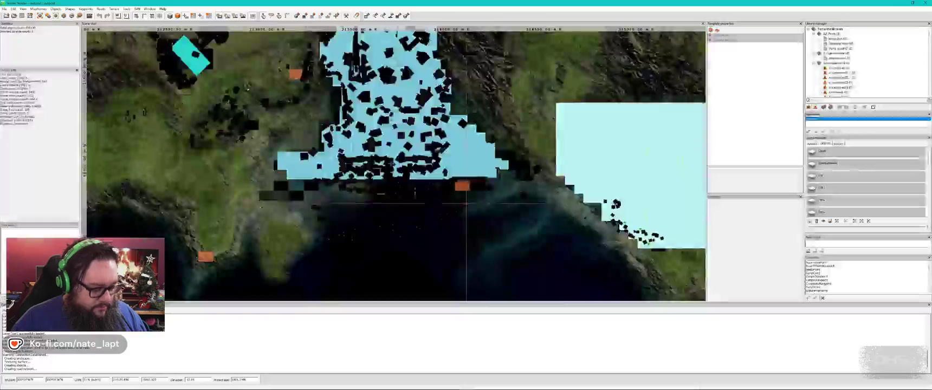
# - Open buldozer.c from the P: drive's scripts\BulldozerTools folder in Notepad++
pyautogui.press('super+e')
pyautogui.doubleClick(542, 186)
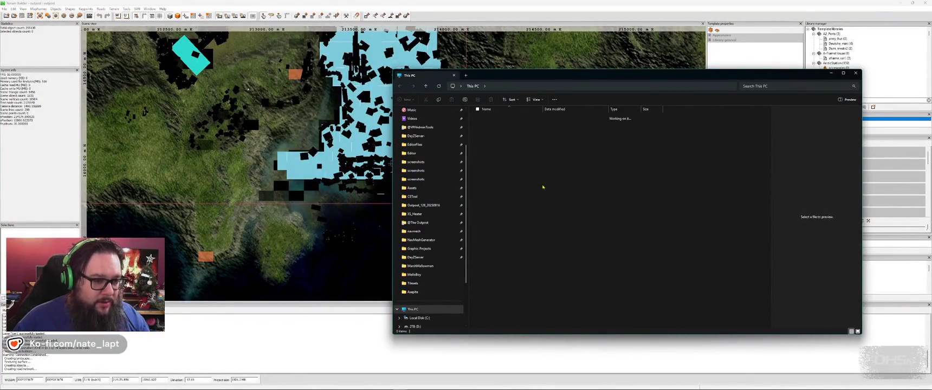
pyautogui.write('scripts')
pyautogui.press('Return')
pyautogui.press('b')
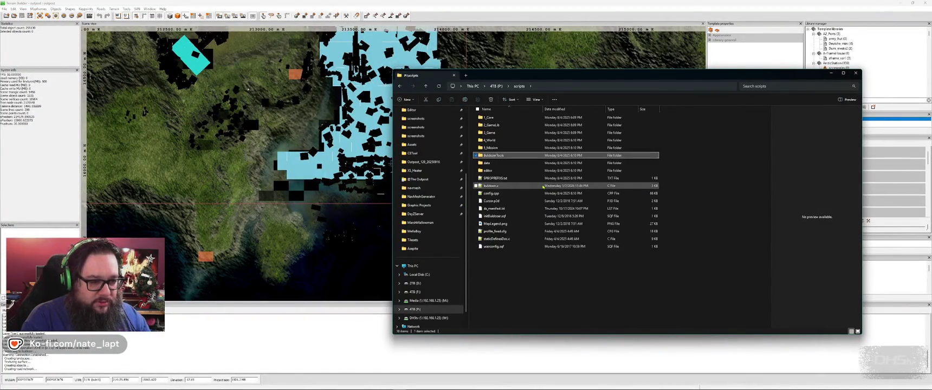
pyautogui.click(542, 186)
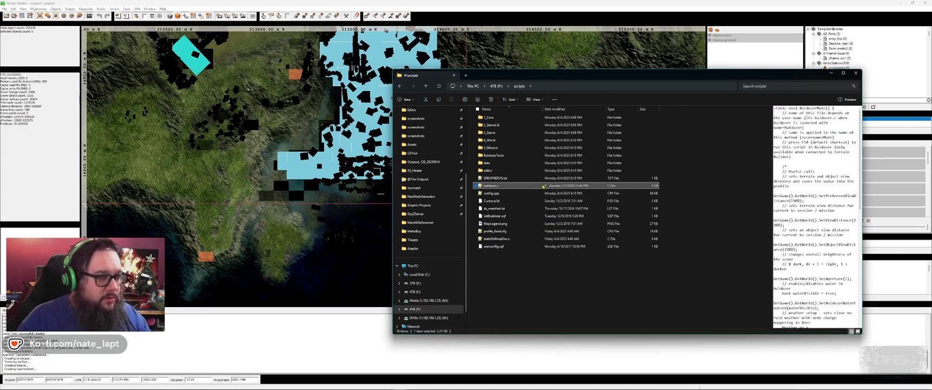
pyautogui.doubleClick(542, 185)
# - Comment out waterVisible = true, enable waterVisible = false, and save the script
pyautogui.scroll(-8, 542, 184)
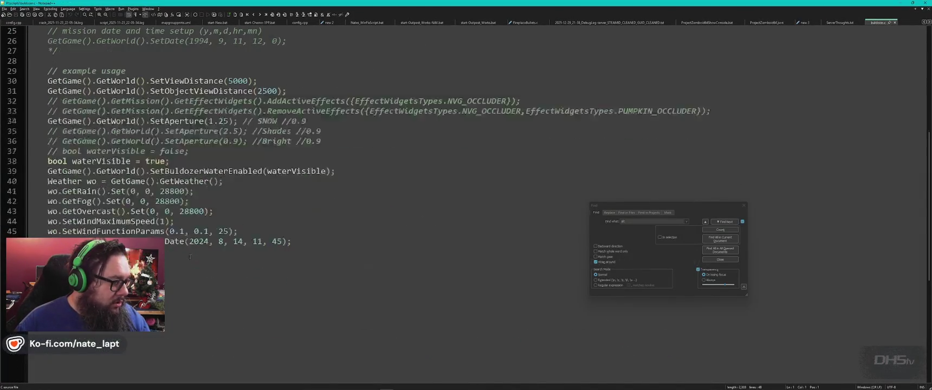
pyautogui.click(195, 158)
pyautogui.hotkey('ctrl', 'q')
pyautogui.press('Up')
pyautogui.hotkey('ctrl', 'q')
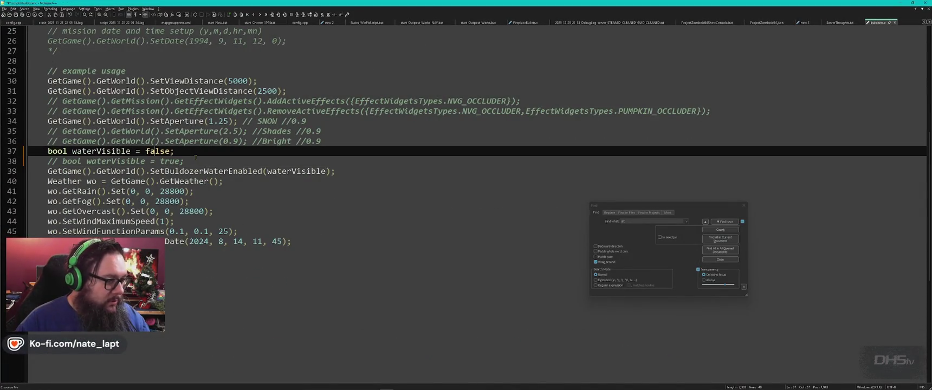
pyautogui.hotkey('ctrl', 's')
pyautogui.hotkey('alt', 'Tab')
pyautogui.hotkey('alt', 'Tab')
pyautogui.hotkey('alt', 'Tab')
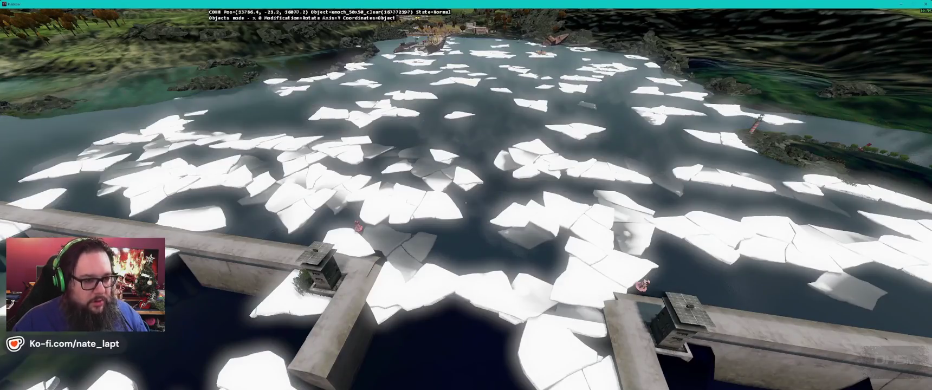
# - Fly over the ice-covered lake, along the dam wall, and toward the harbour ships
pyautogui.press('w')
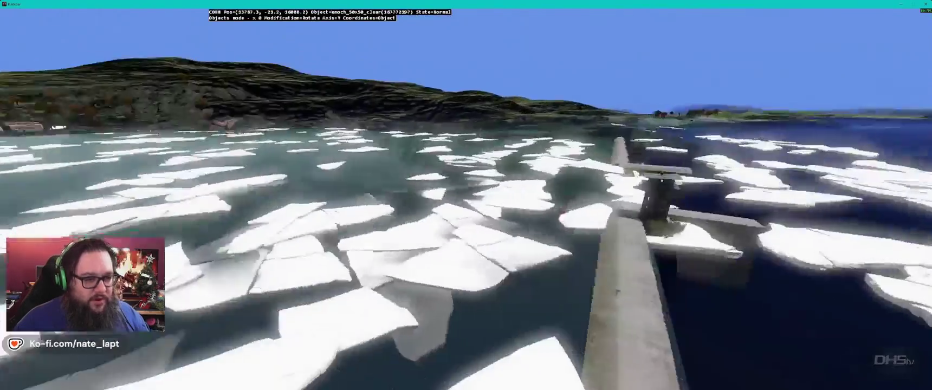
pyautogui.press('s')
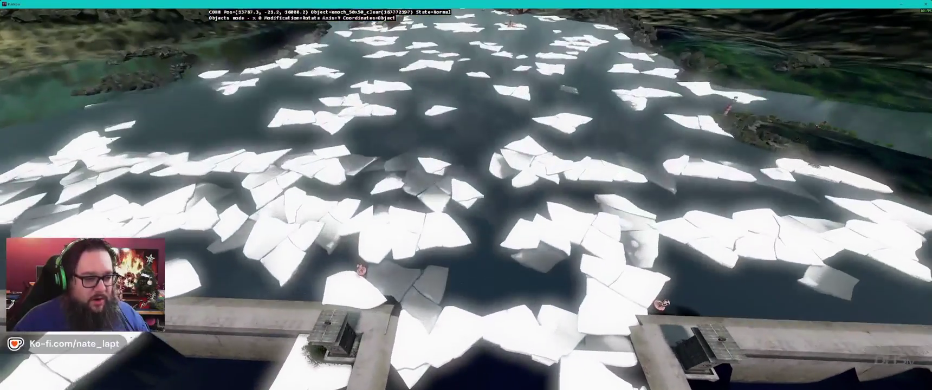
pyautogui.press('a')
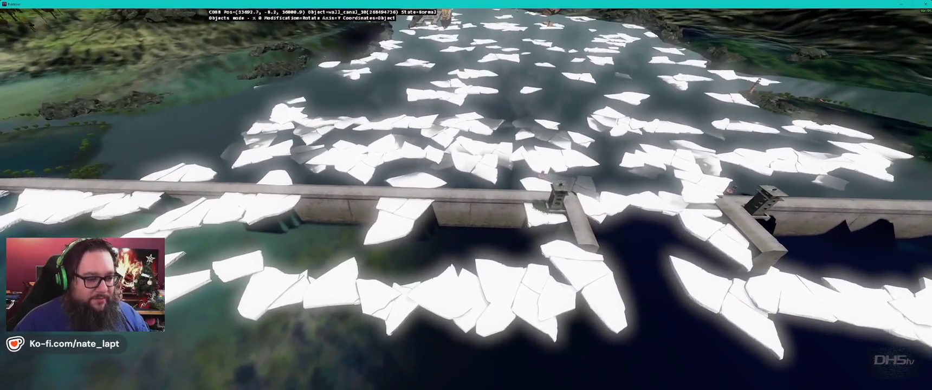
pyautogui.press('w')
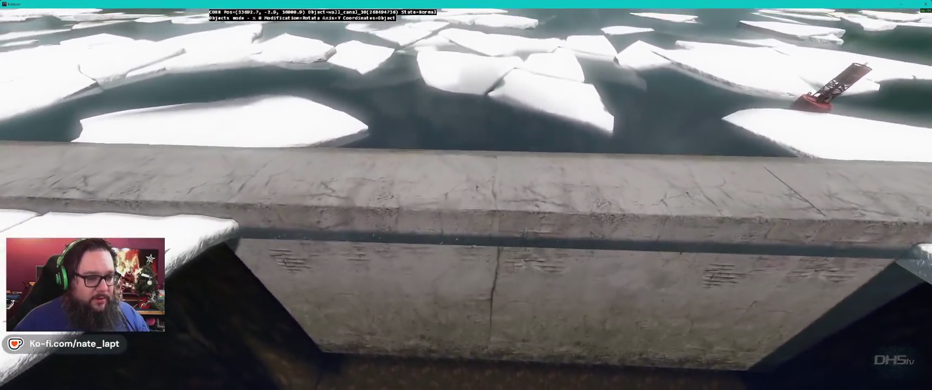
pyautogui.press('Left')
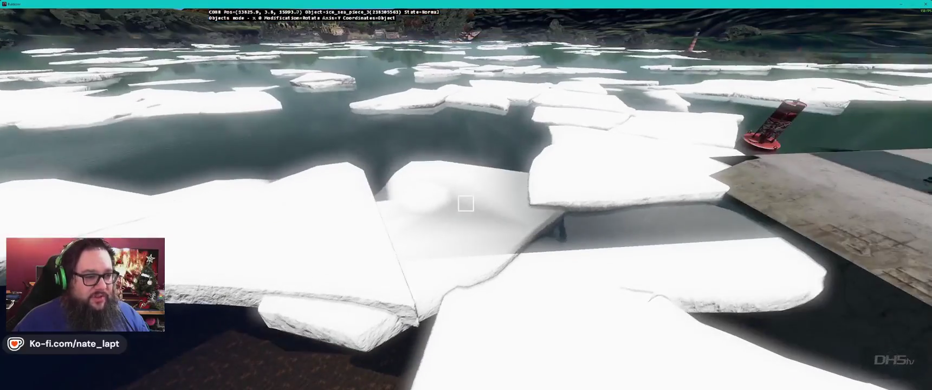
pyautogui.press('s')
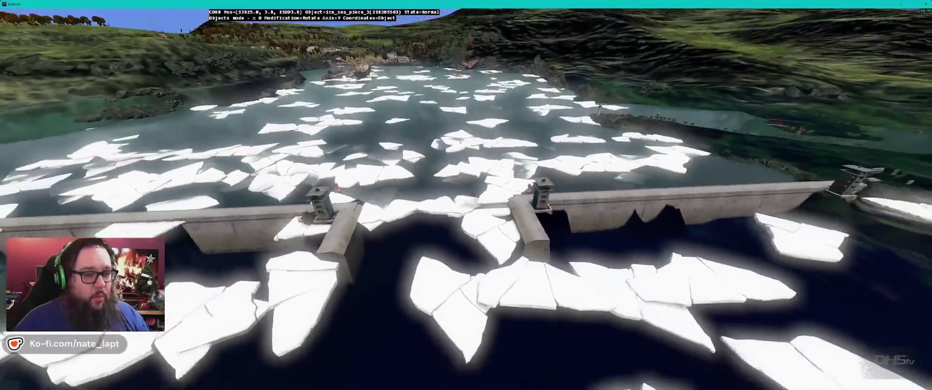
pyautogui.press('w')
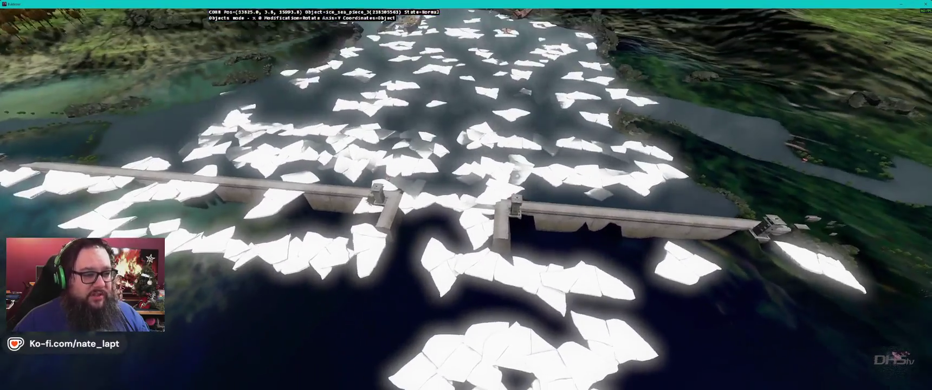
pyautogui.press('w')
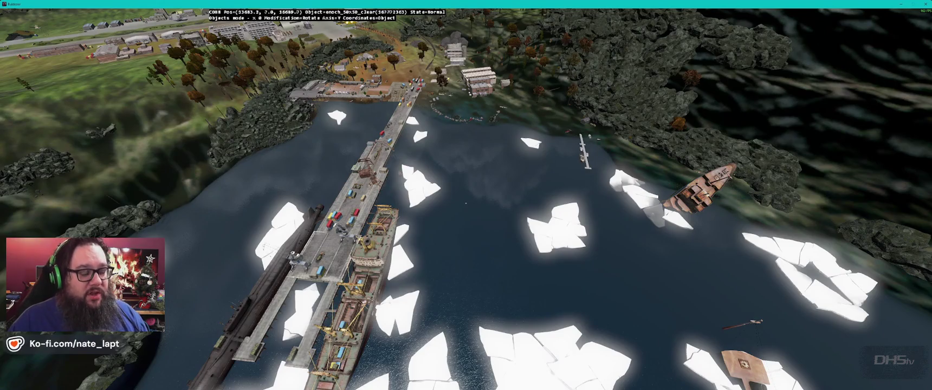
pyautogui.press('d')
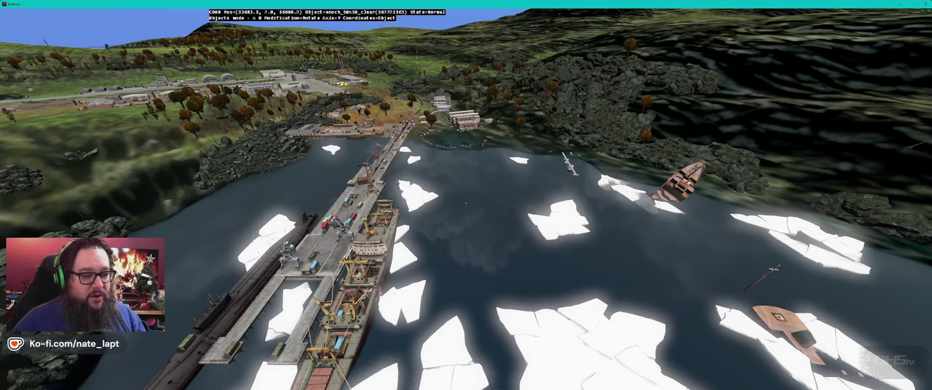
pyautogui.press('s')
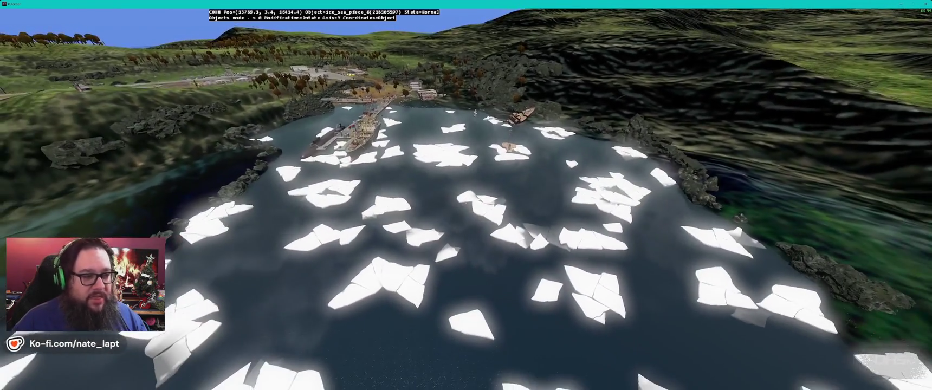
# - Reopen the Buldozer preview from Terrain Builder, then switch to the script in Notepad++
pyautogui.hotkey('alt', 'Tab')
pyautogui.hotkey('alt', 'Tab')
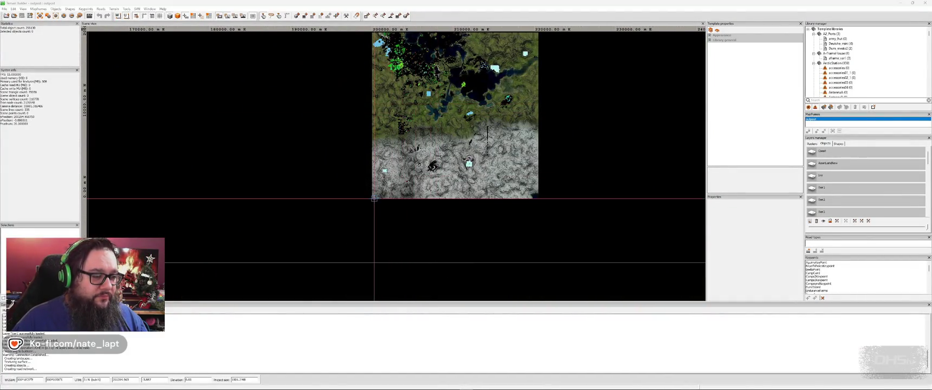
pyautogui.hotkey('alt', 'Tab')
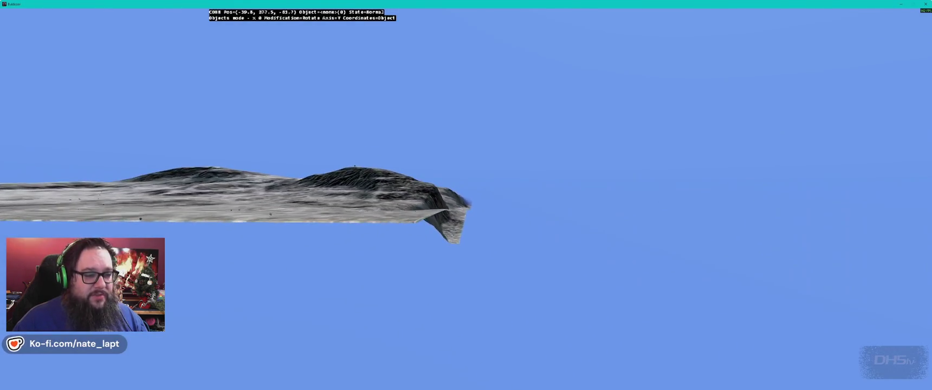
pyautogui.hotkey('alt', 'Tab')
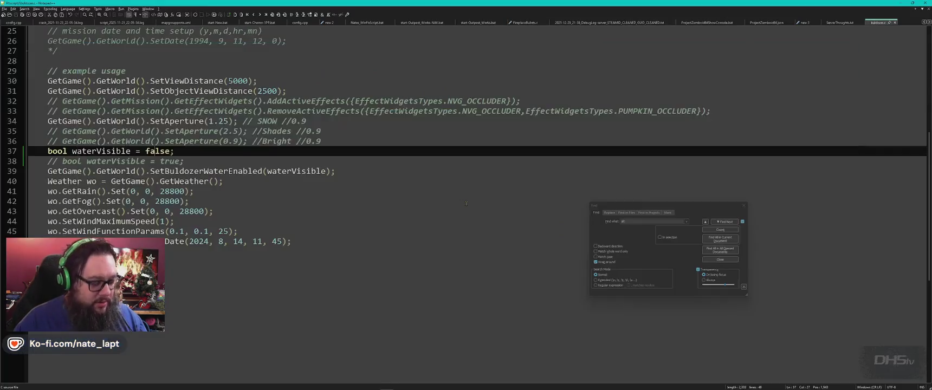
# - Set waterVisible to true in buldozer.c, save, and switch back to Buldozer
pyautogui.write('true')
pyautogui.hotkey('ctrl', 's')
pyautogui.hotkey('alt', 'Tab')
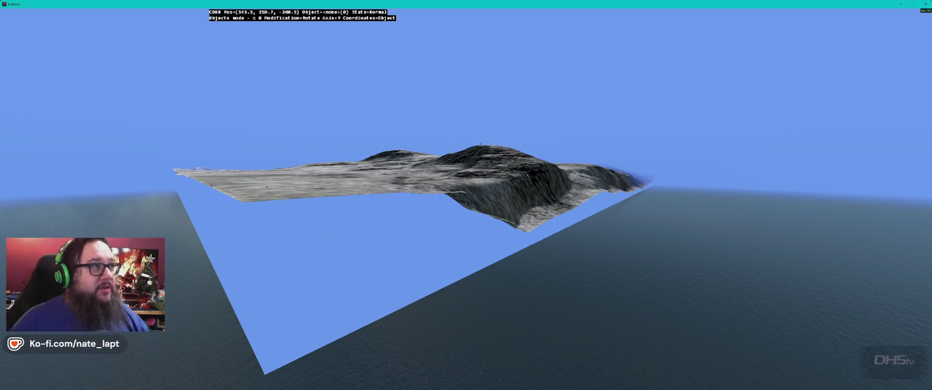
# - Fly along the terrain's cliff edge to check it against the surrounding sea
pyautogui.press('w')
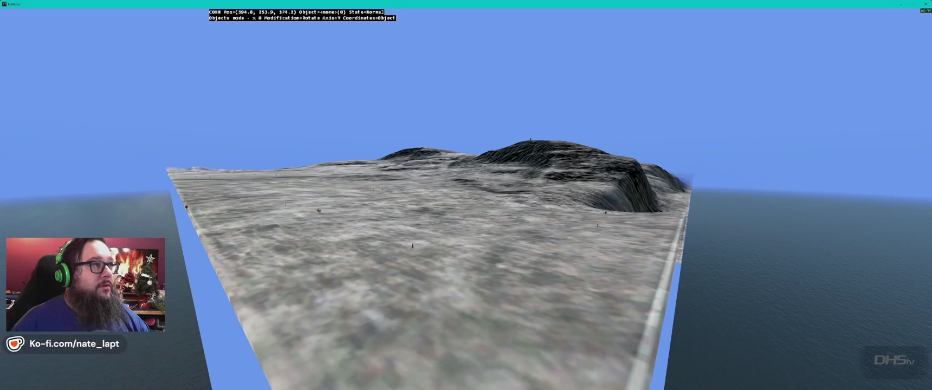
pyautogui.press('w')
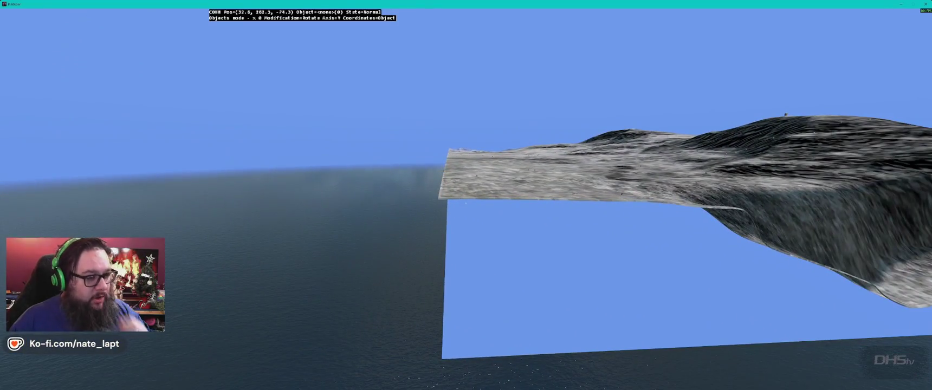
pyautogui.press('w')
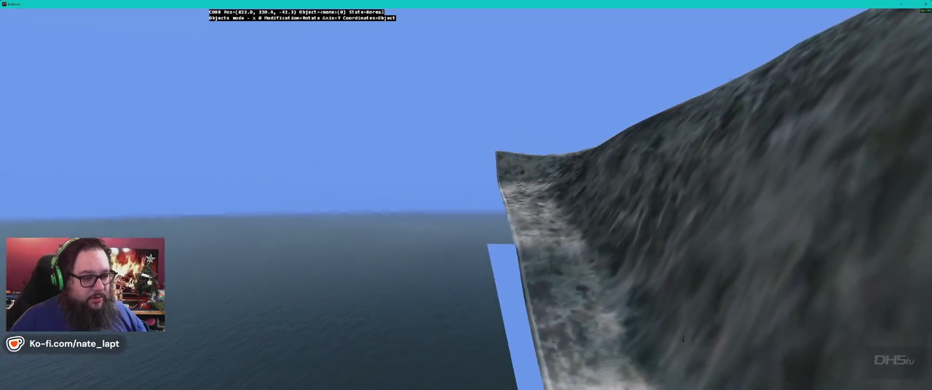
pyautogui.press('s')
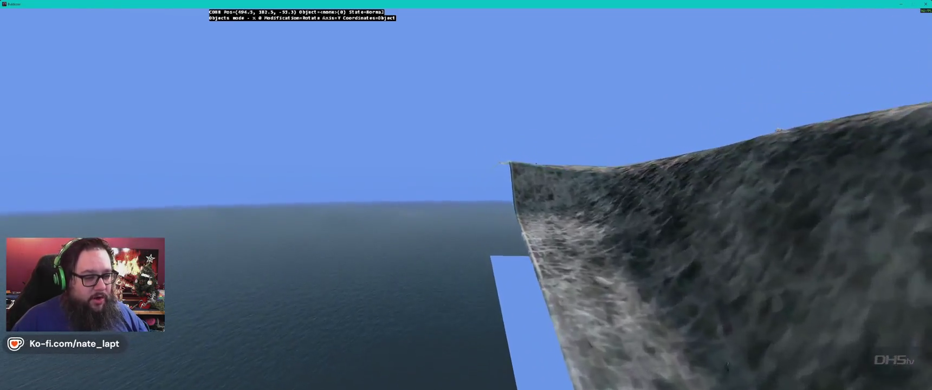
pyautogui.press('s')
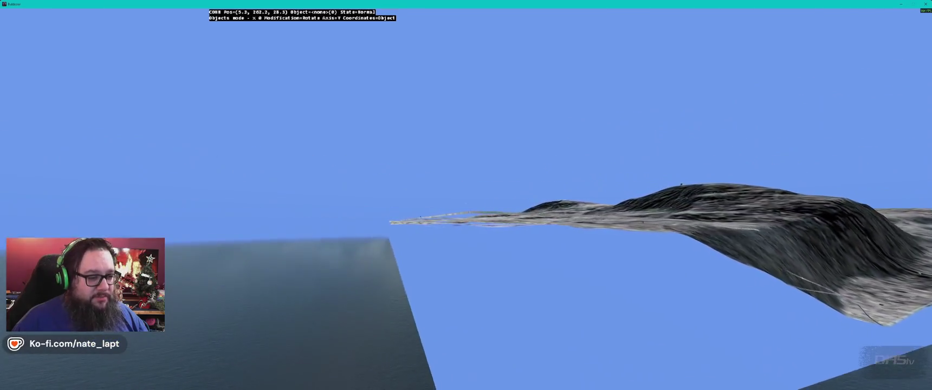
# - Zoom in on the coastline in Terrain Builder's map, then return to Notepad++ and Buldozer
pyautogui.hotkey('alt', 'Tab')
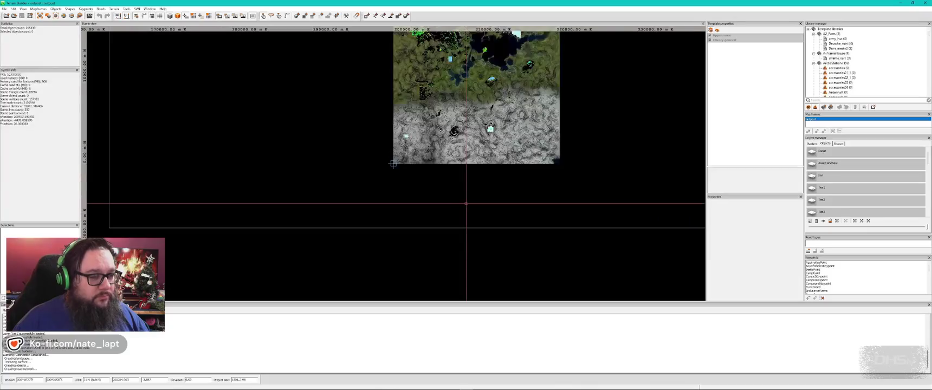
pyautogui.hotkey('alt', 'Tab')
pyautogui.press('Escape')
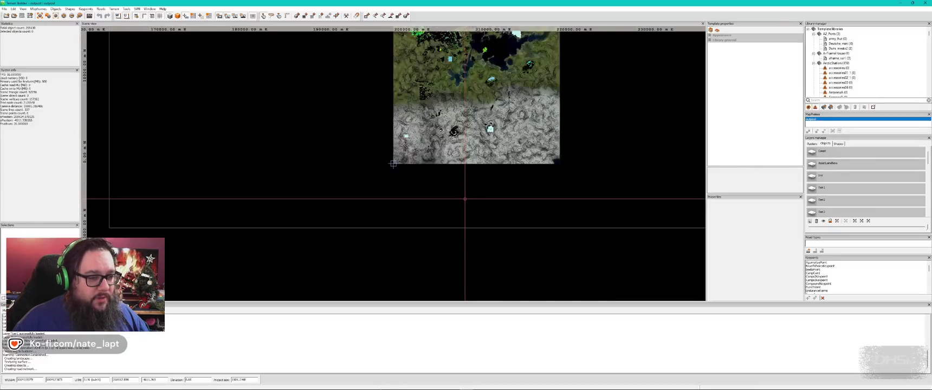
pyautogui.scroll(10, 455, 135)
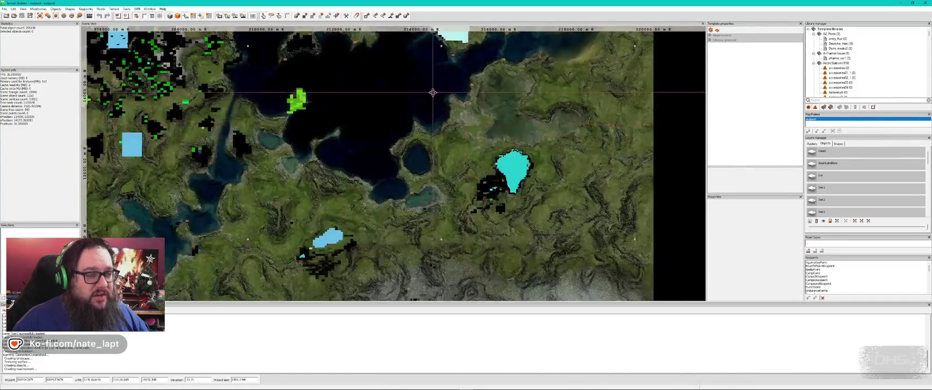
pyautogui.hotkey('alt', 'Tab')
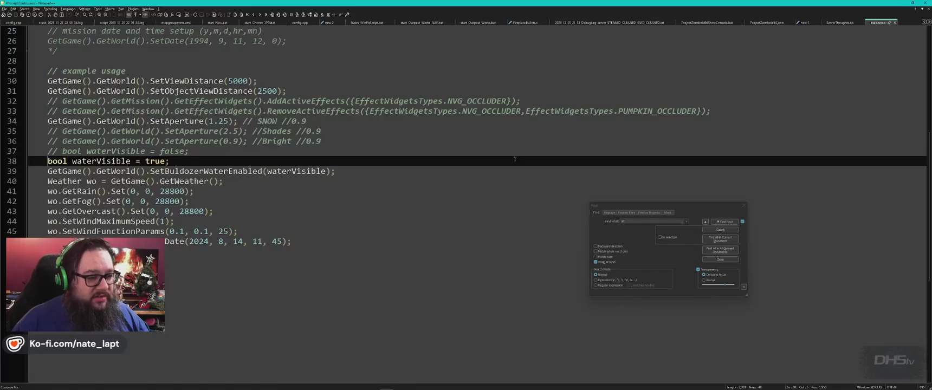
pyautogui.hotkey('alt', 'Tab')
pyautogui.press('w')
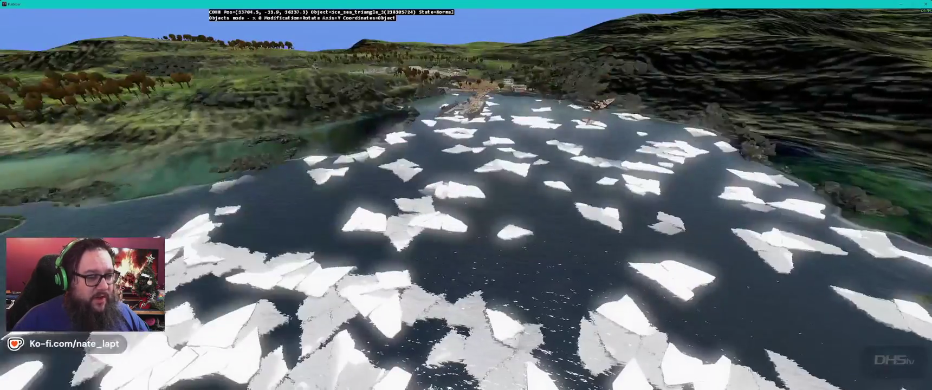
pyautogui.press('w')
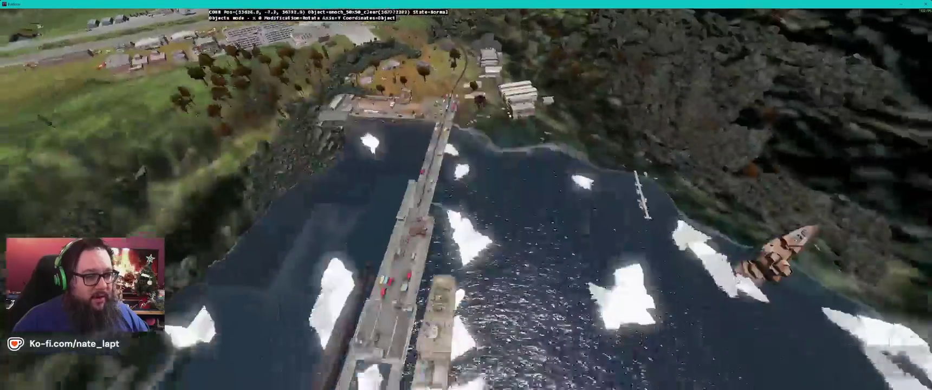
pyautogui.press('w')
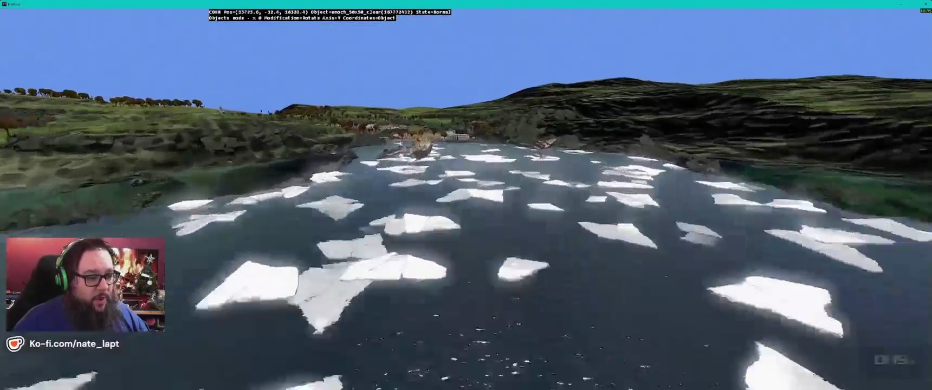
pyautogui.press('w')
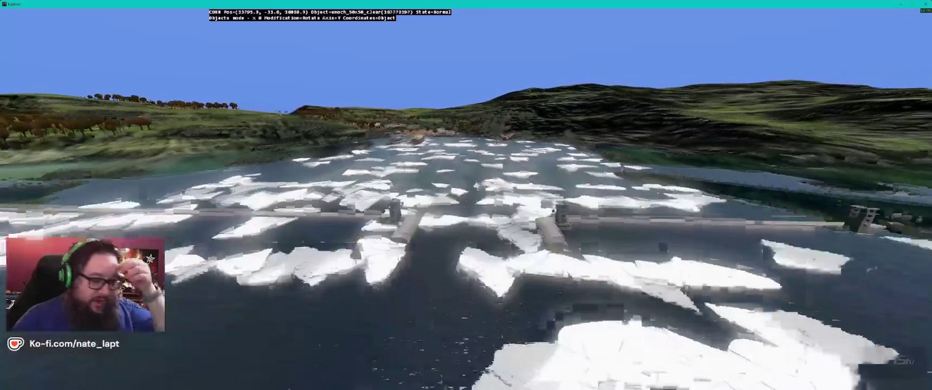
pyautogui.press('w')
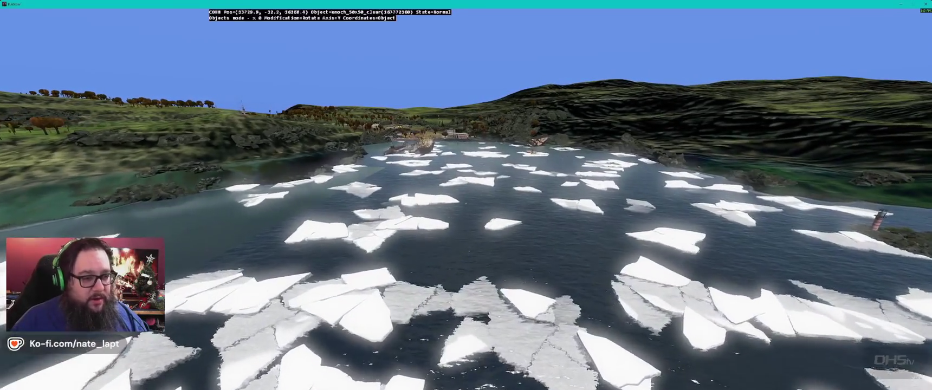
pyautogui.hotkey('alt', 'Tab')
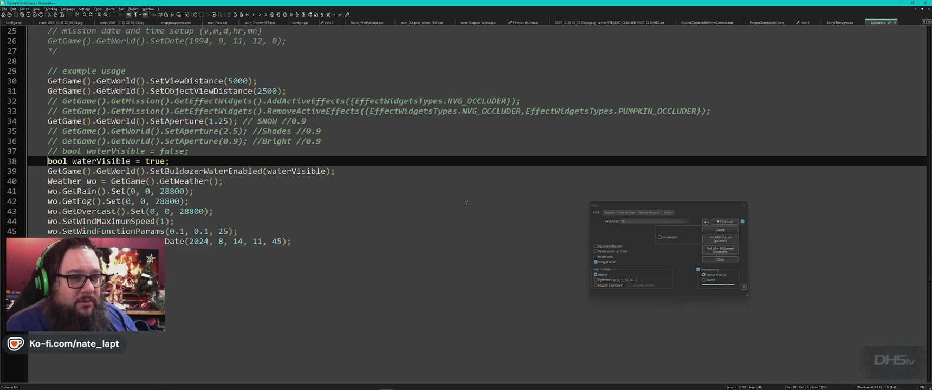
pyautogui.hotkey('alt', 'Tab')
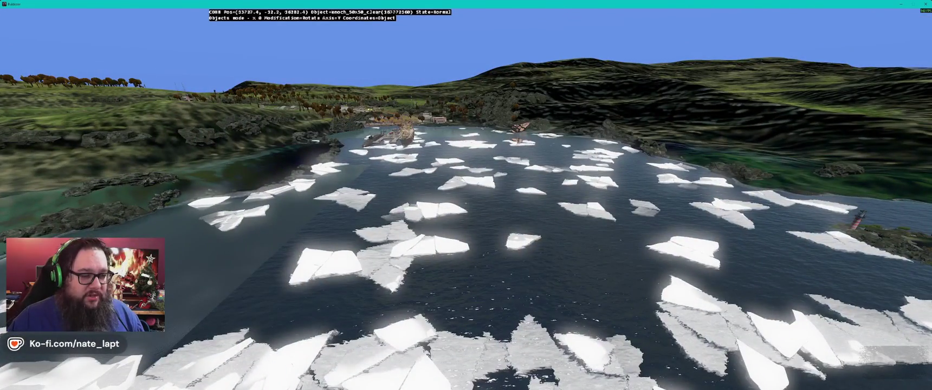
pyautogui.press('w')
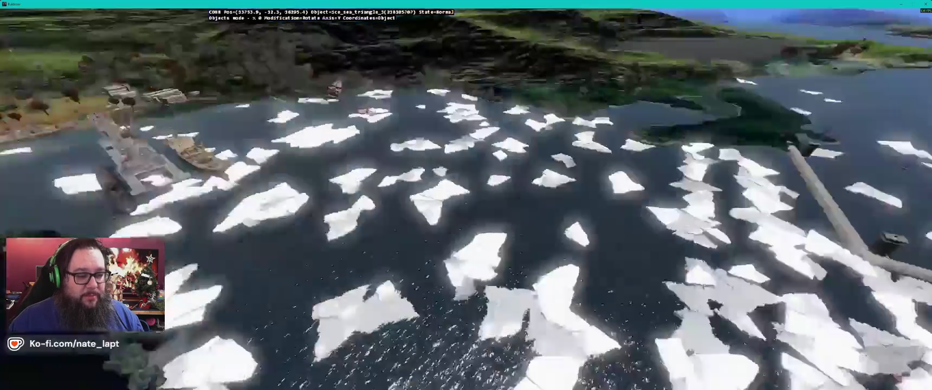
# - Fly low along the coastline and river channel to the sea ice by the pier towers
pyautogui.press('w')
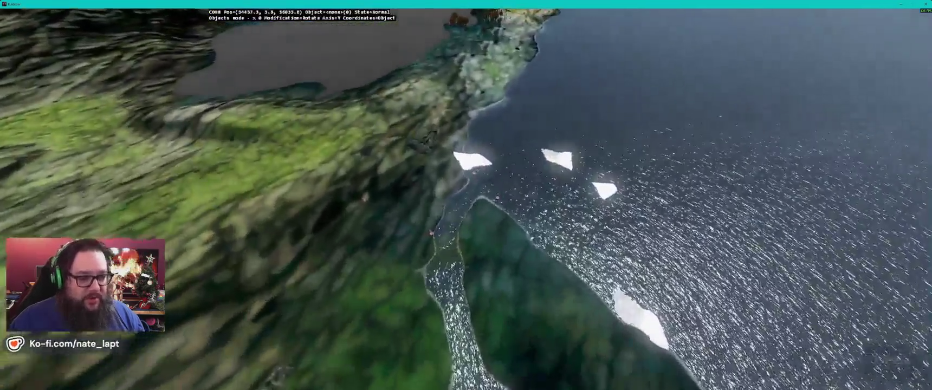
pyautogui.press('w')
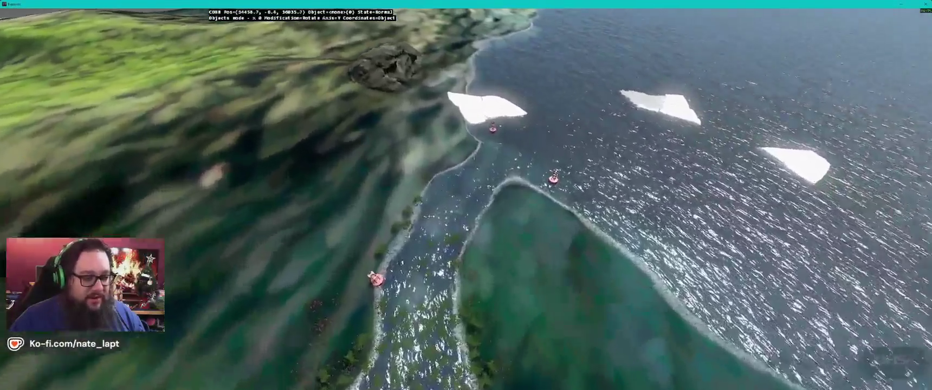
pyautogui.press('w')
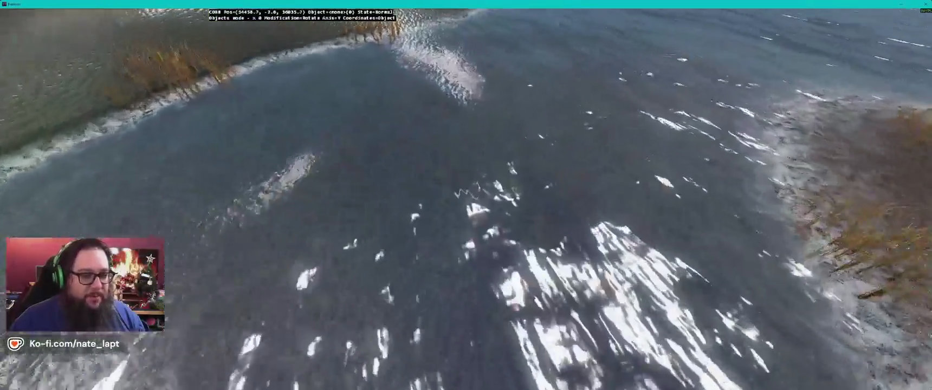
pyautogui.press('w')
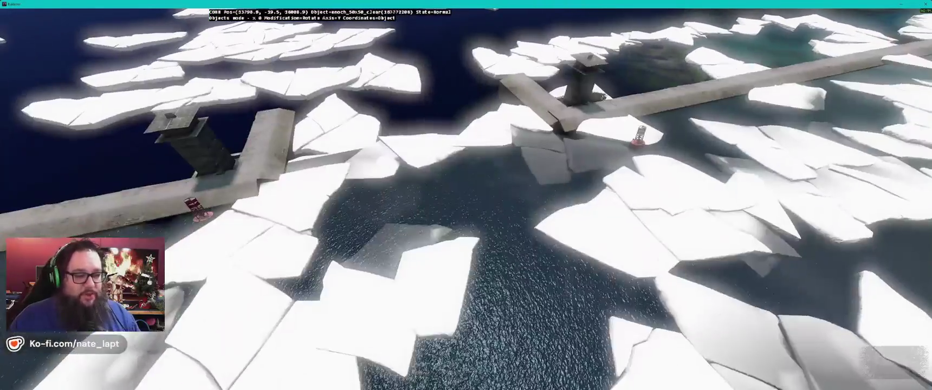
# - Fly over the sea ice toward the pier and its tower, adjusting distance to the shore
pyautogui.press('w')
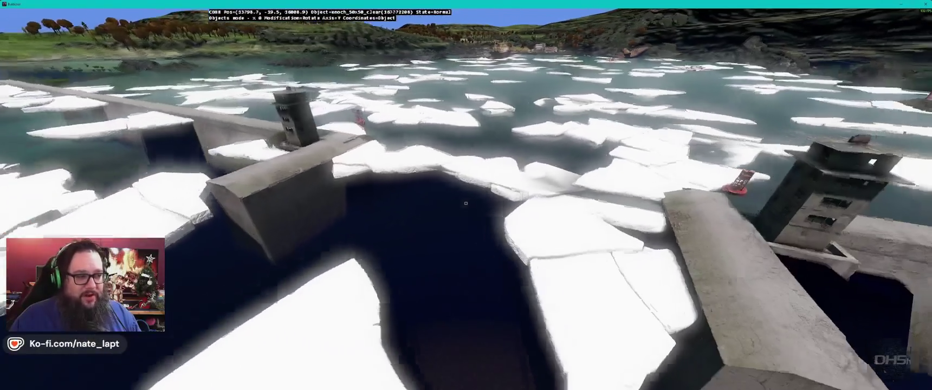
pyautogui.press('s')
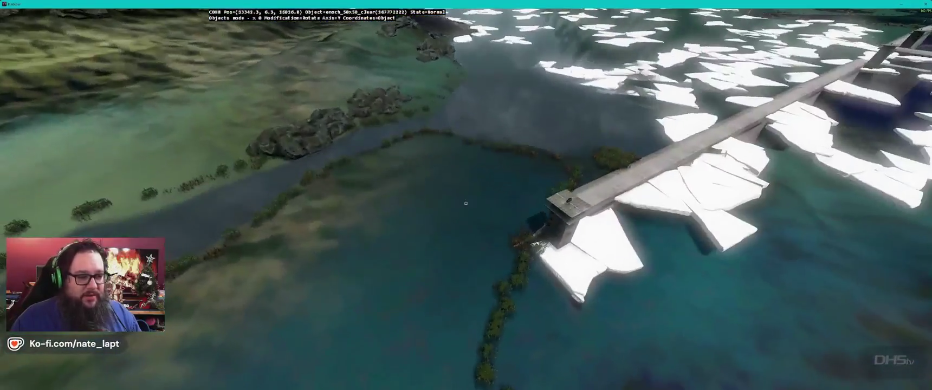
pyautogui.press('w')
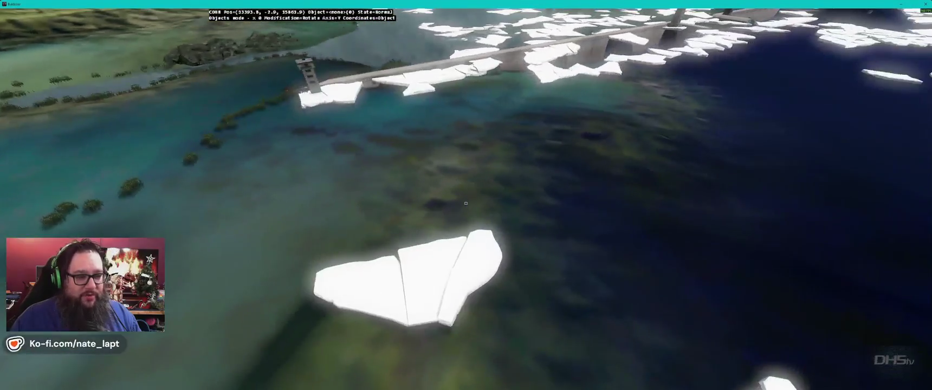
pyautogui.press('s')
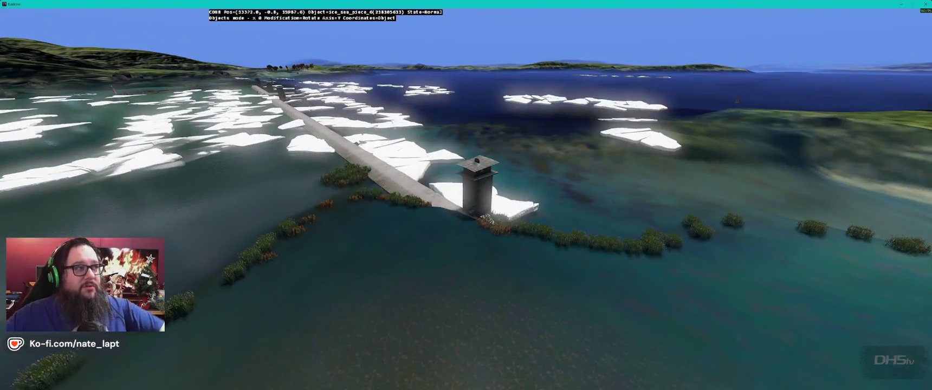
pyautogui.press('w')
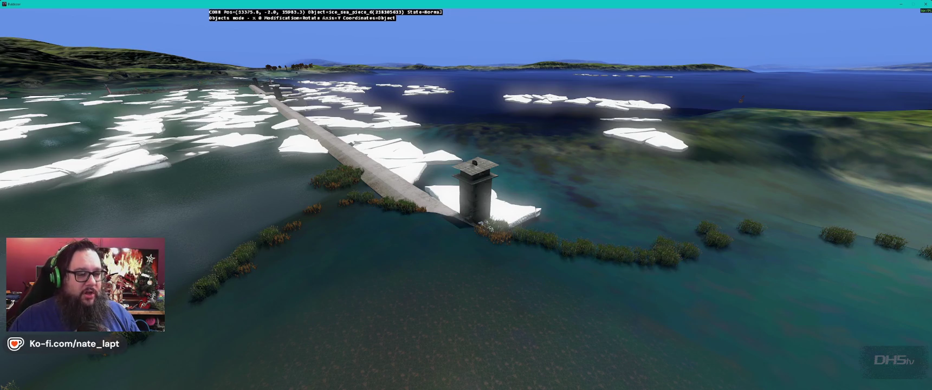
# - Pan the Terrain Builder map to the snowy area, then return to Buldozer
pyautogui.hotkey('alt', 'Tab')
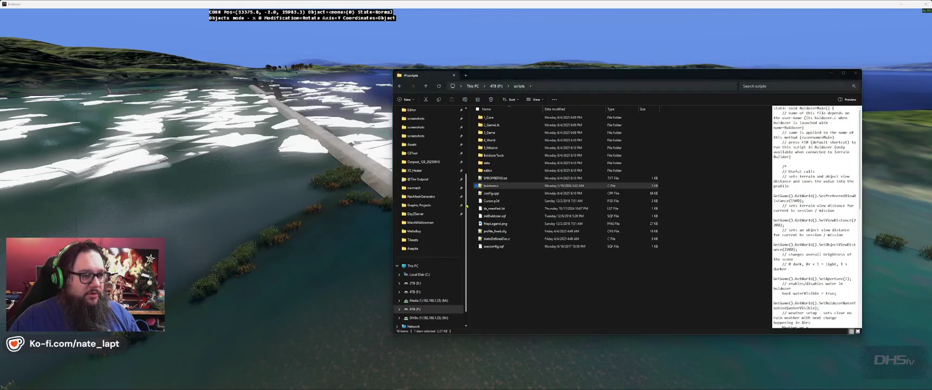
pyautogui.hotkey('alt', 'Tab')
pyautogui.scroll(-3, 464, 220)
pyautogui.moveTo(465, 219); pyautogui.dragTo(455, 87)
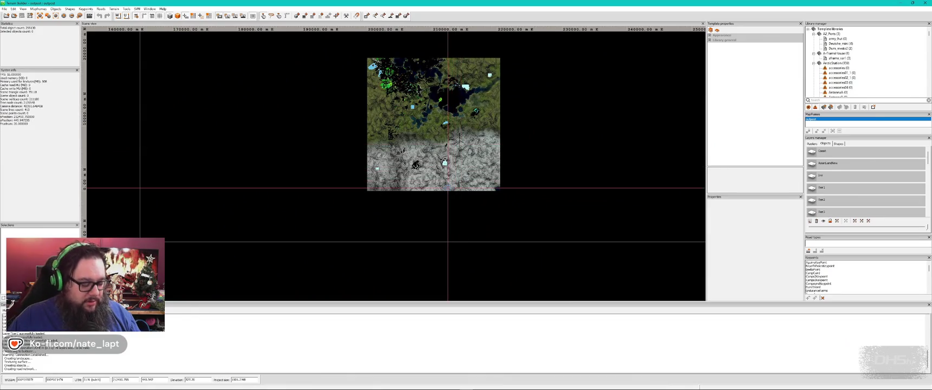
pyautogui.hotkey('alt', 'Tab')
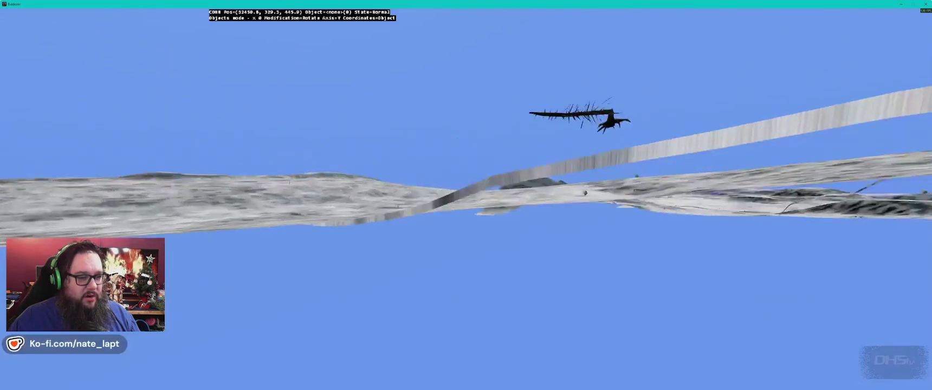
# - Drop the camera from altitude down to the snow-covered southern ground
pyautogui.press('w')
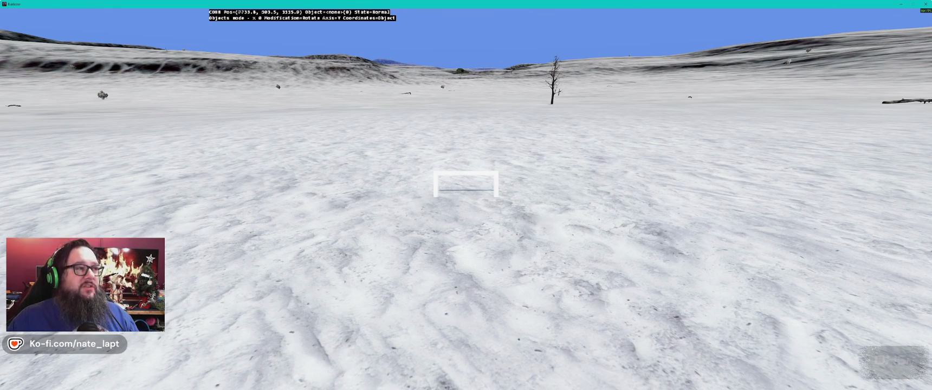
# - Fly past the bare tree across the snowfield up to the winter birch
pyautogui.press('w')
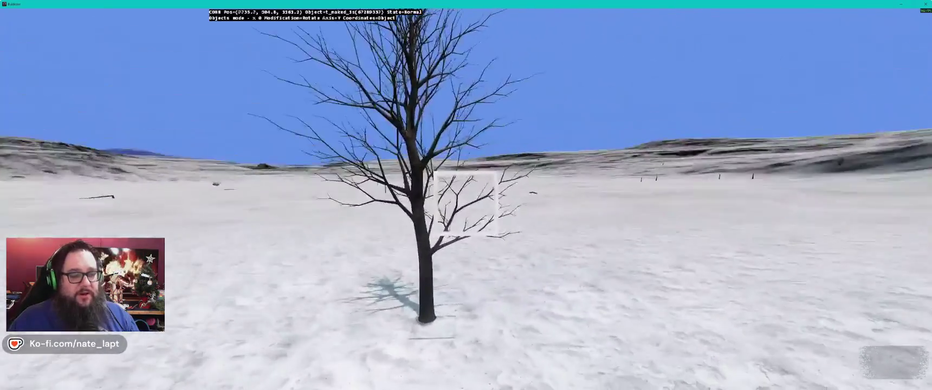
pyautogui.press('w')
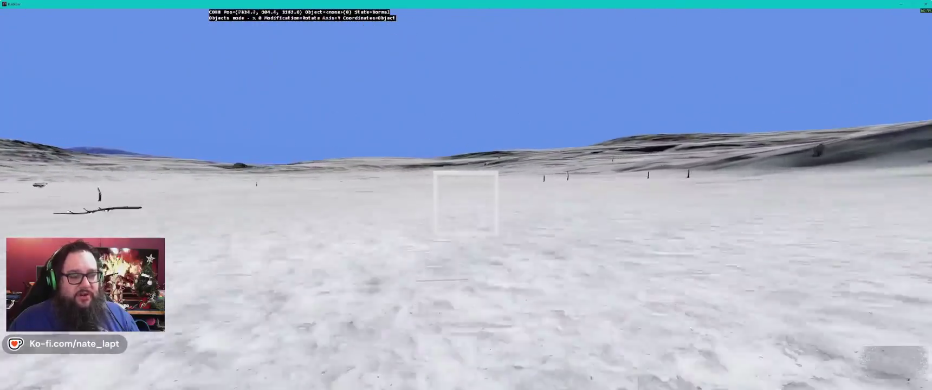
pyautogui.press('w')
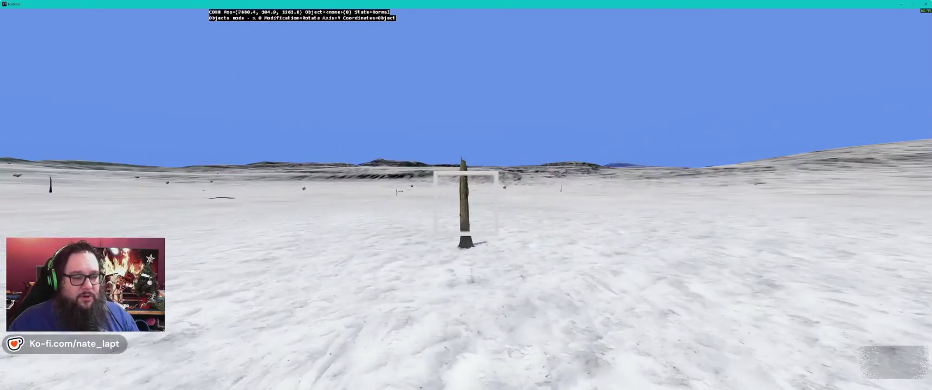
pyautogui.press('w')
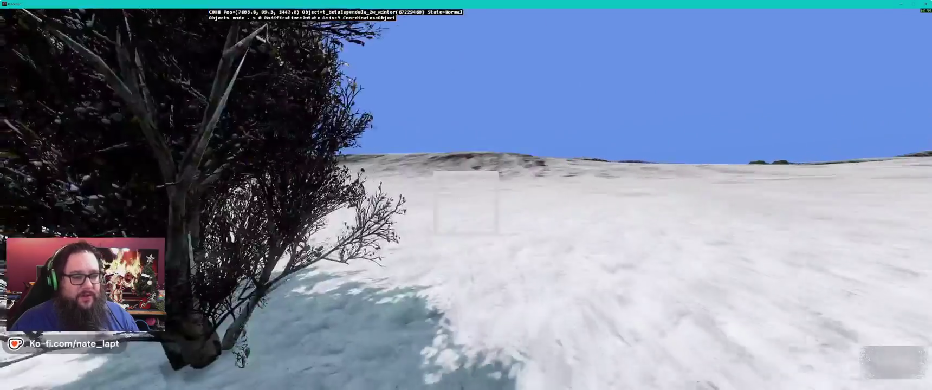
# - Circle the winter birch at several distances and angles, then bring Terrain Builder forward
pyautogui.press('s')
pyautogui.press('w')
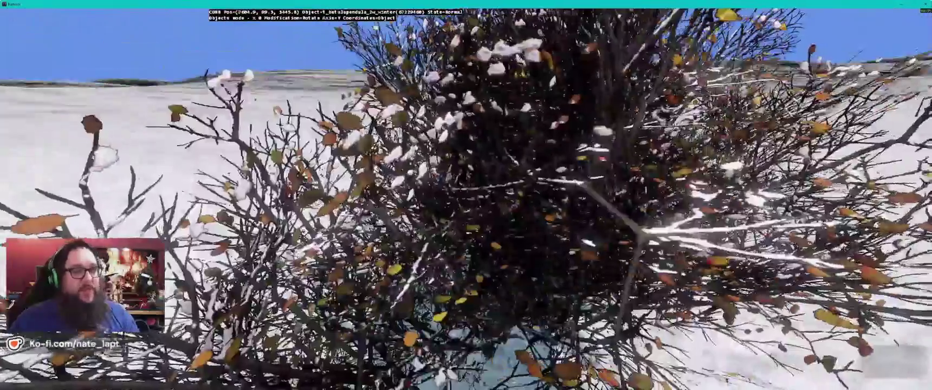
pyautogui.press('s')
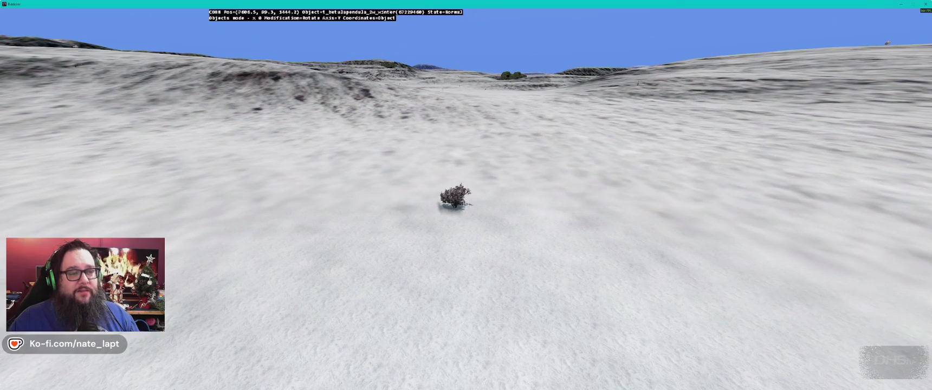
pyautogui.press('w')
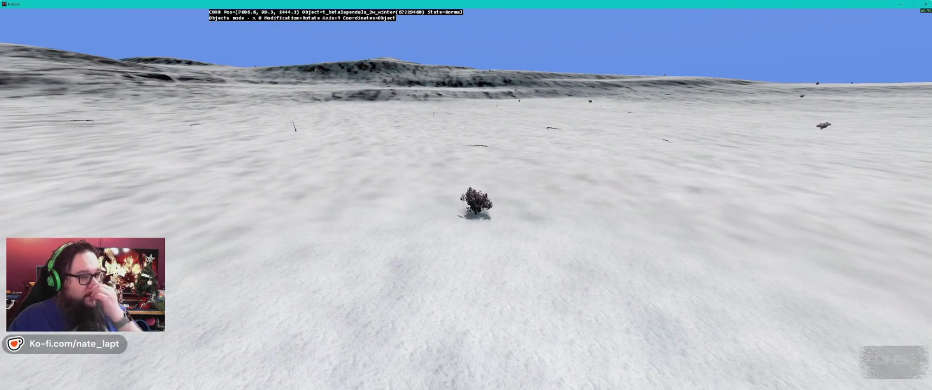
pyautogui.press('s')
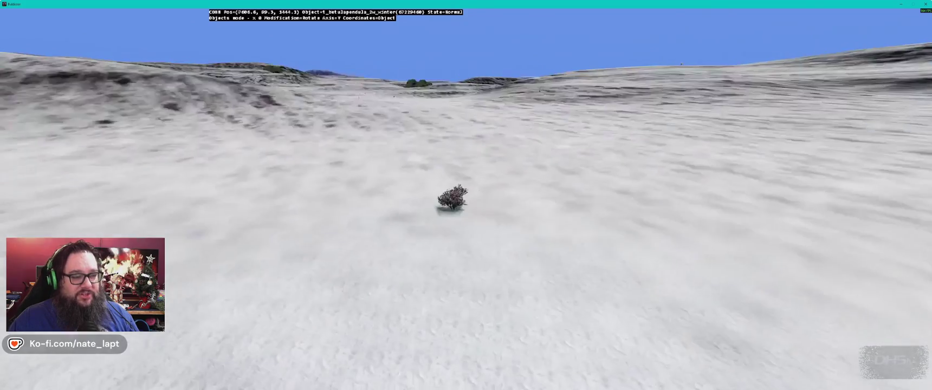
pyautogui.press('Left')
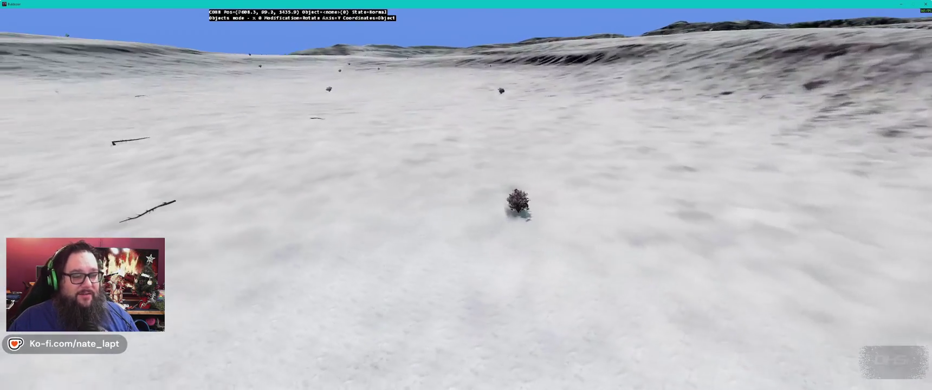
pyautogui.press('Right')
pyautogui.press('Right')
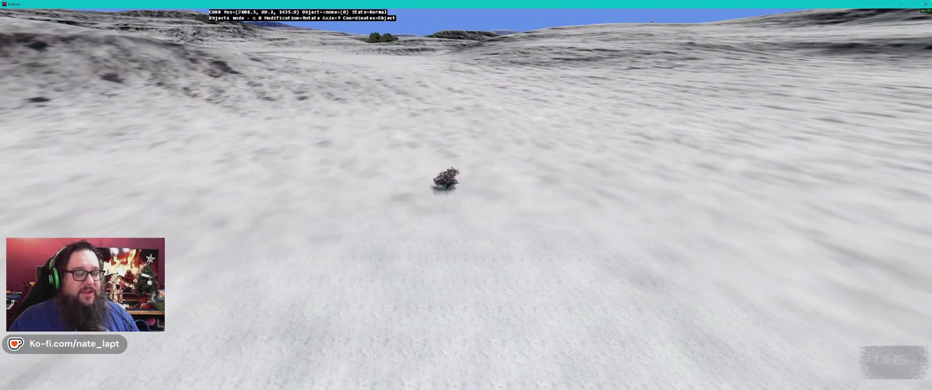
pyautogui.press('Up')
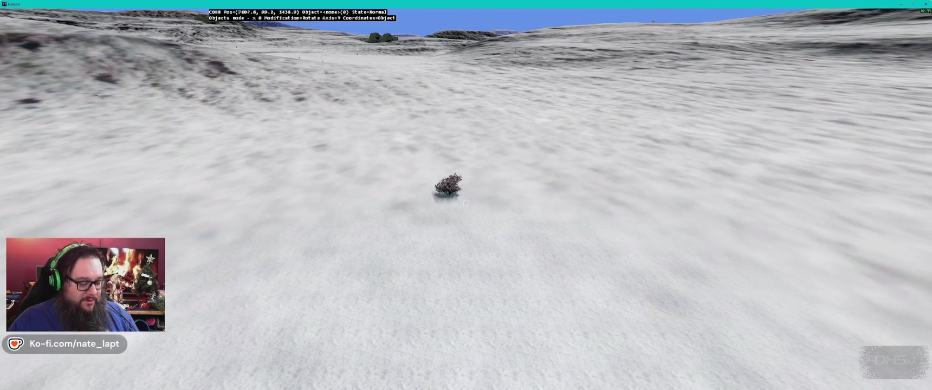
pyautogui.press('Left')
pyautogui.hotkey('alt', 'Tab')
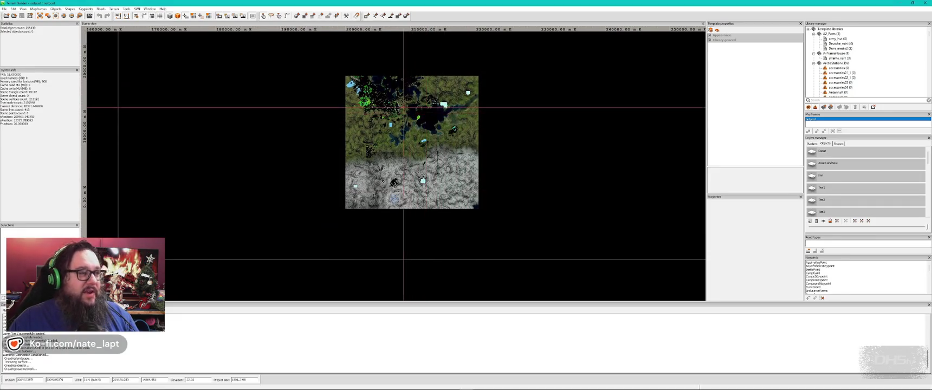
# - Zoom and pan the Terrain Builder map to look over the terrain
pyautogui.scroll(5, 399, 106)
pyautogui.hotkey('alt', 'Tab')
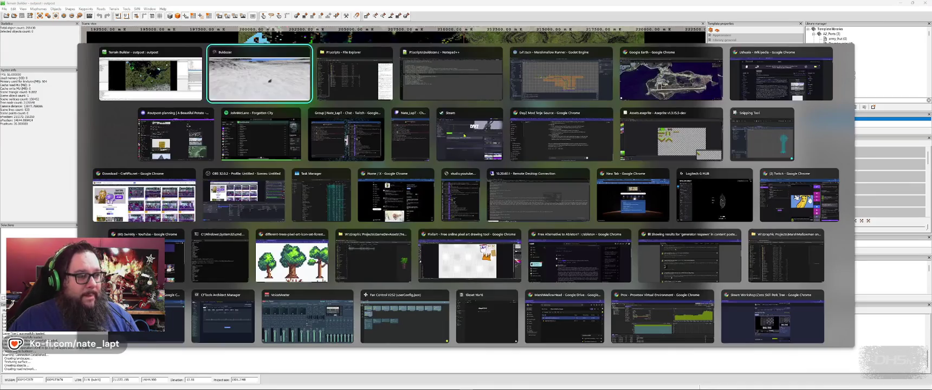
pyautogui.hotkey('alt', 'Tab')
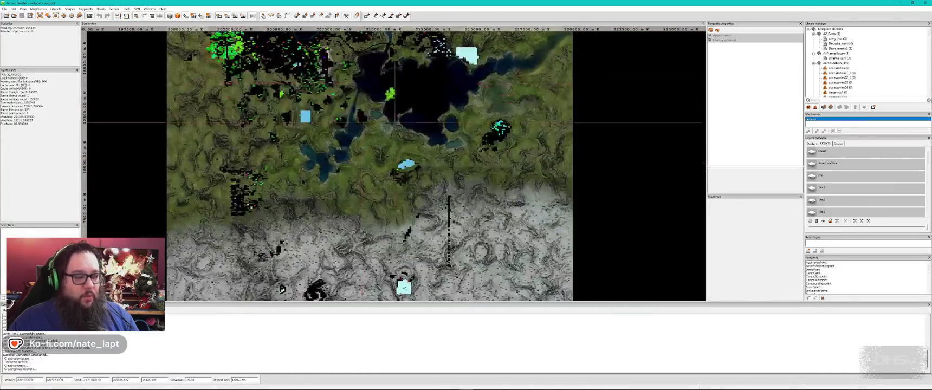
pyautogui.scroll(2, 471, 166)
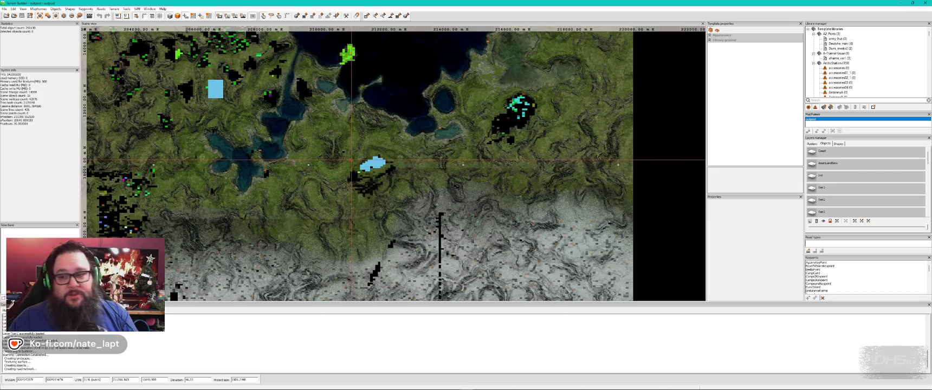
pyautogui.moveTo(344, 154)
pyautogui.mouseDown()
pyautogui.moveTo(403, 222)
pyautogui.moveTo(376, 109)
pyautogui.moveTo(371, 193)
pyautogui.mouseUp()
pyautogui.scroll(2, 388, 179)
pyautogui.scroll(-3, 377, 104)
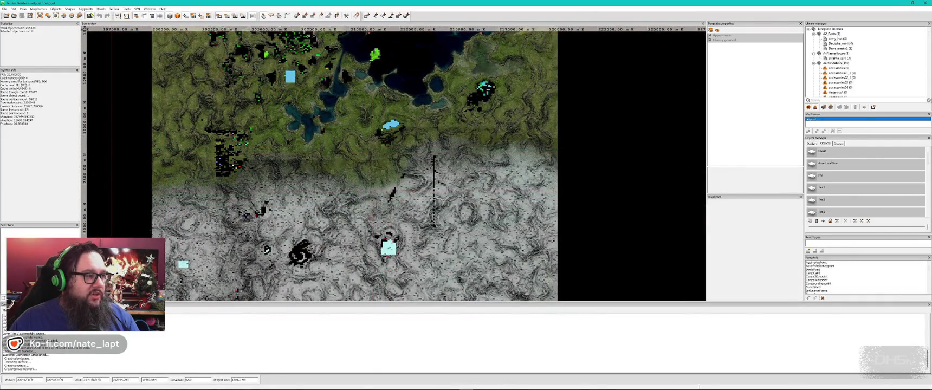
# - Disconnect Terrain Builder from Buldozer, confirming with Yes, then bring up the open windows
pyautogui.click(90, 15)
pyautogui.click(476, 216)
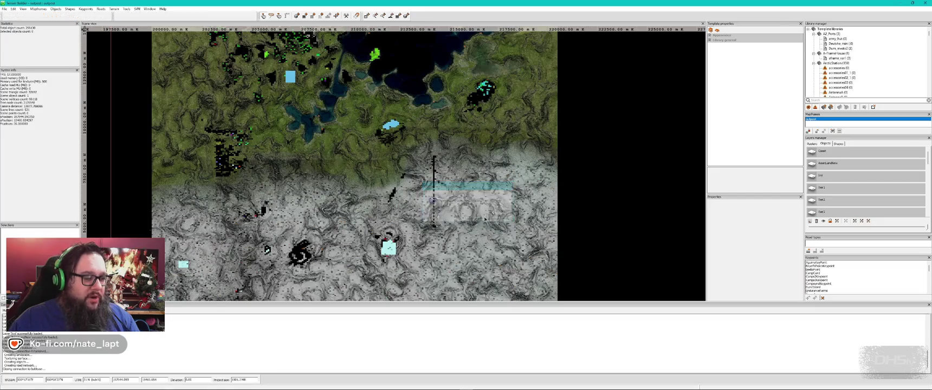
pyautogui.hotkey('alt', 'Tab')
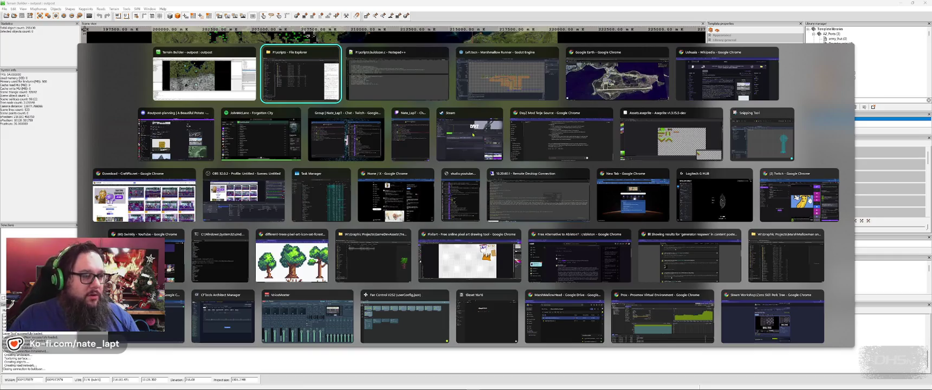
pyautogui.press('super')
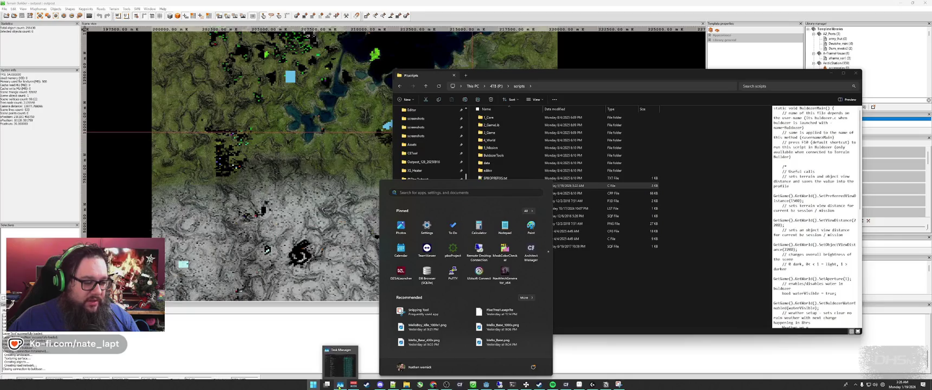
# - Bring Steam forward, select DayZ in the library and launch it
pyautogui.click(367, 385)
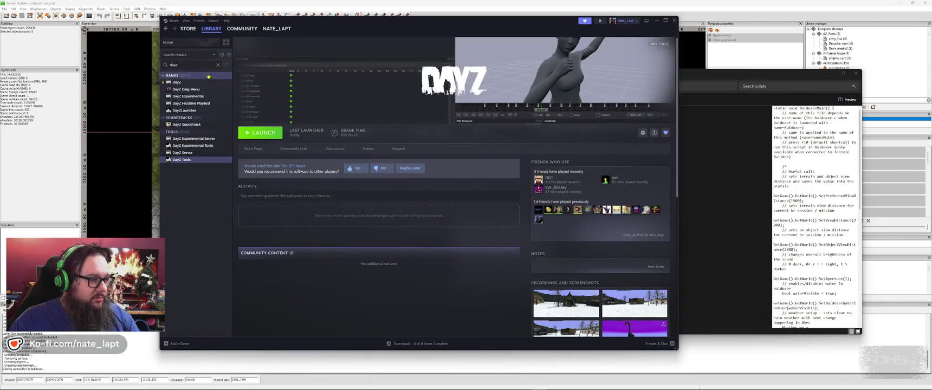
pyautogui.click(179, 83)
pyautogui.click(260, 133)
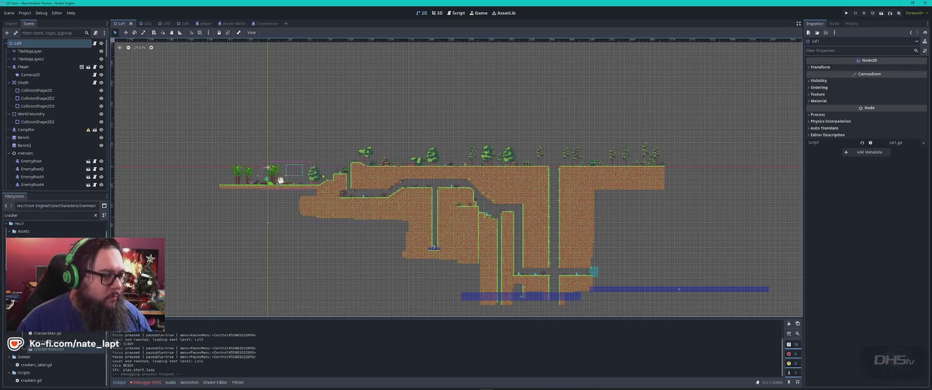
# - Playtest the game with F5, enter Lvl1 from the main menu, then stop it with F8
pyautogui.scroll(10, 279, 182)
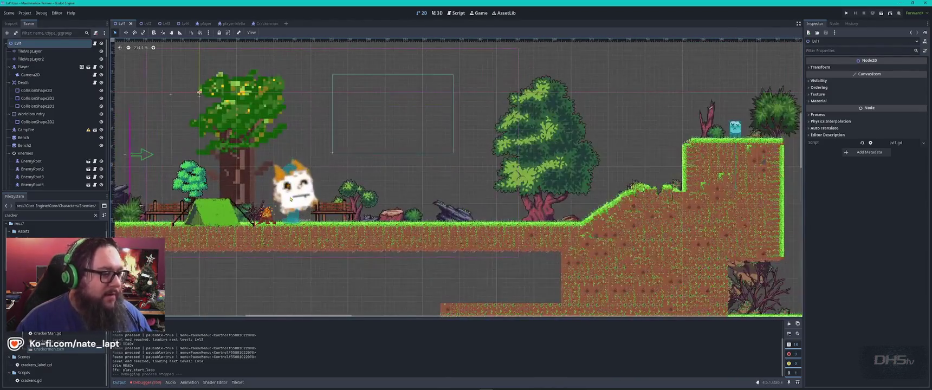
pyautogui.press('F5')
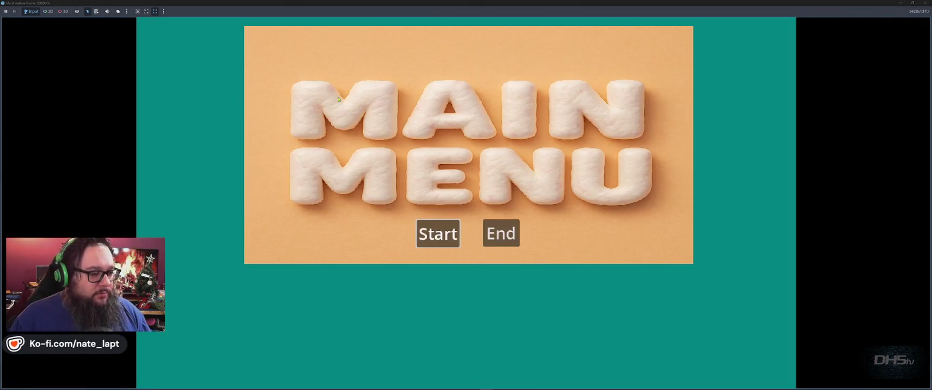
pyautogui.press('Return')
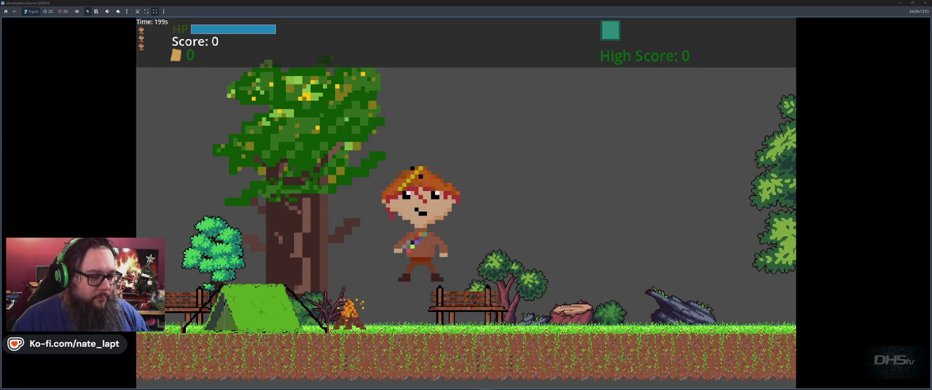
pyautogui.press('F8')
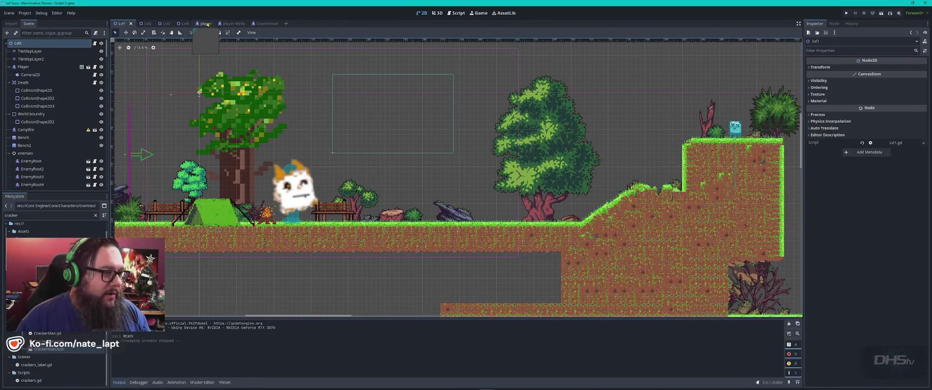
# - Switch the player's AnimatedSprite2D to the idle animation and check the red-hat character in Lvl1
pyautogui.click(200, 23)
pyautogui.click(127, 348)
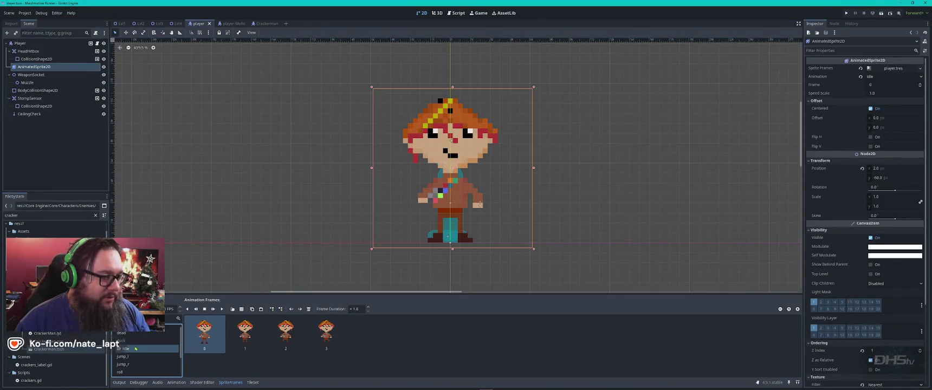
pyautogui.click(121, 24)
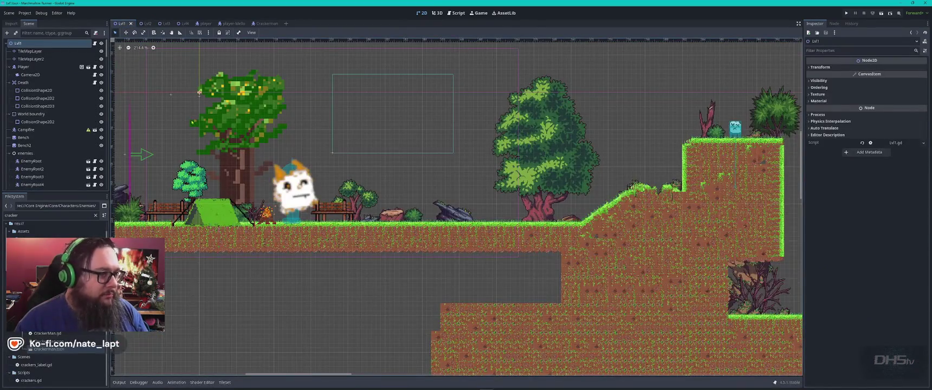
pyautogui.click(205, 24)
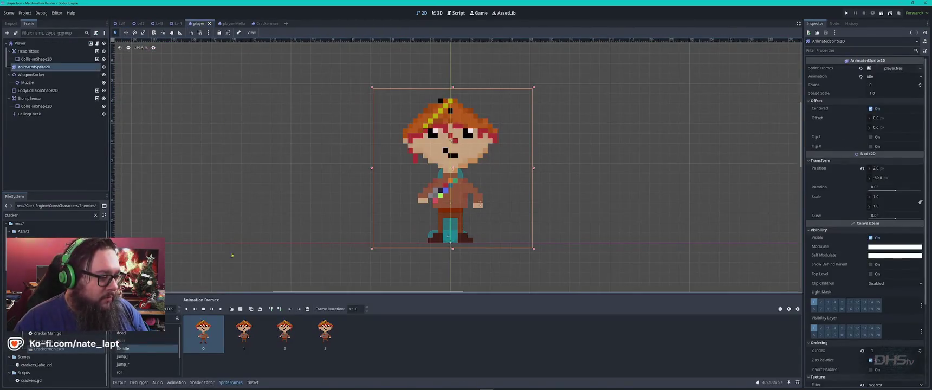
pyautogui.click(133, 349)
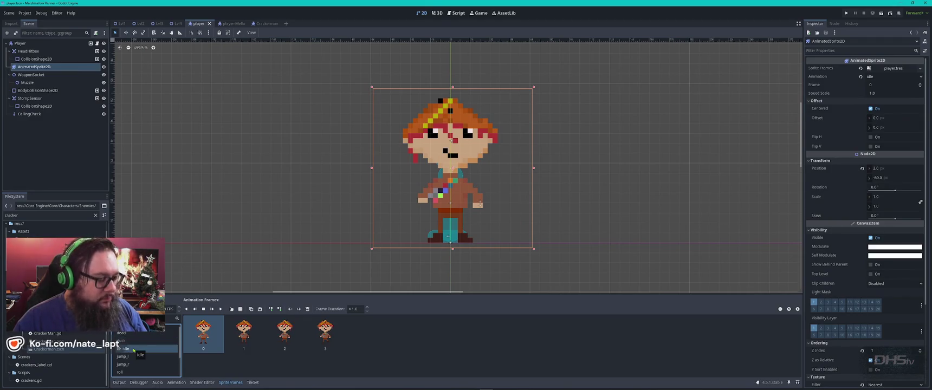
pyautogui.click(104, 66)
pyautogui.click(103, 66)
pyautogui.click(120, 23)
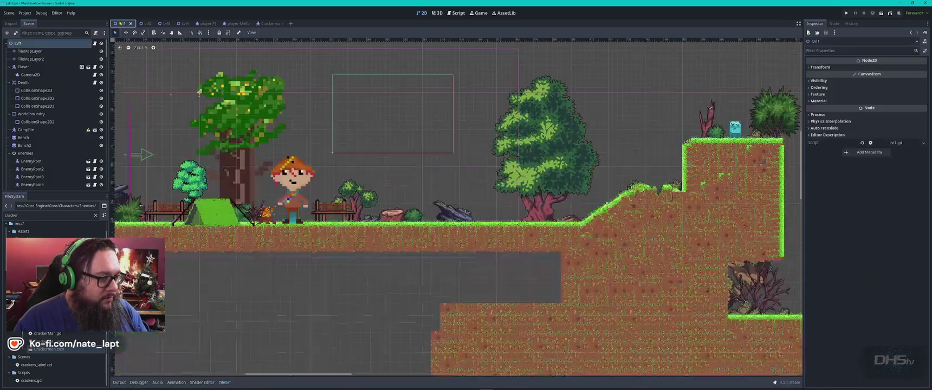
pyautogui.scroll(-1, 306, 201)
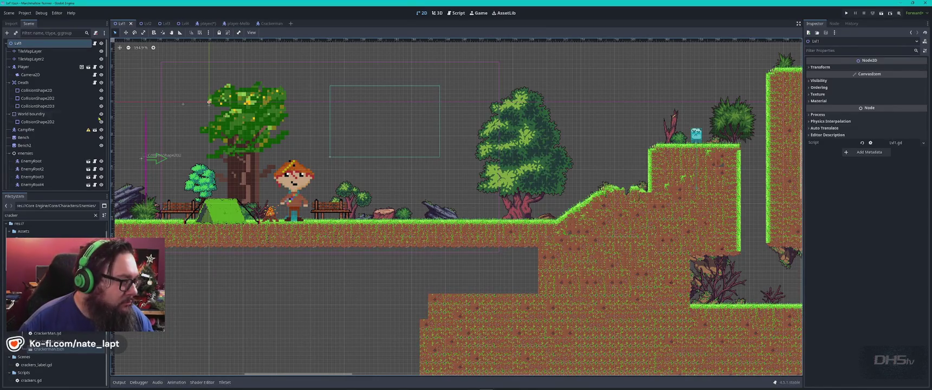
# - Select the player's Camera2D, trial-drag it, and undo so its position stays unchanged
pyautogui.click(31, 75)
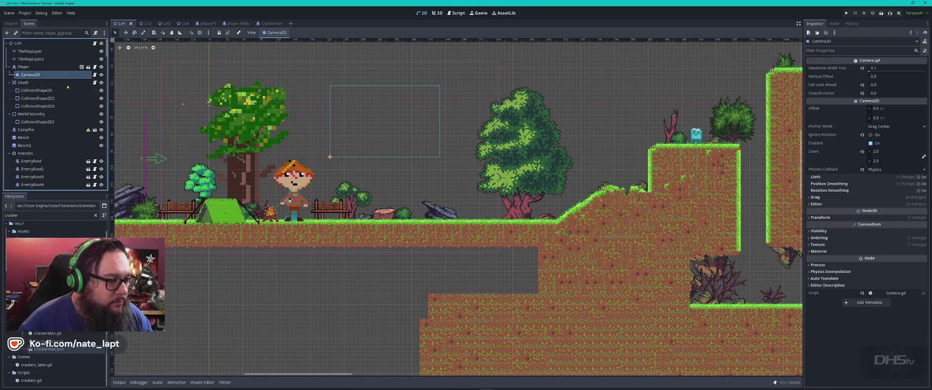
pyautogui.moveTo(330, 157)
pyautogui.mouseDown()
pyautogui.moveTo(302, 179)
pyautogui.moveTo(322, 155)
pyautogui.mouseUp()
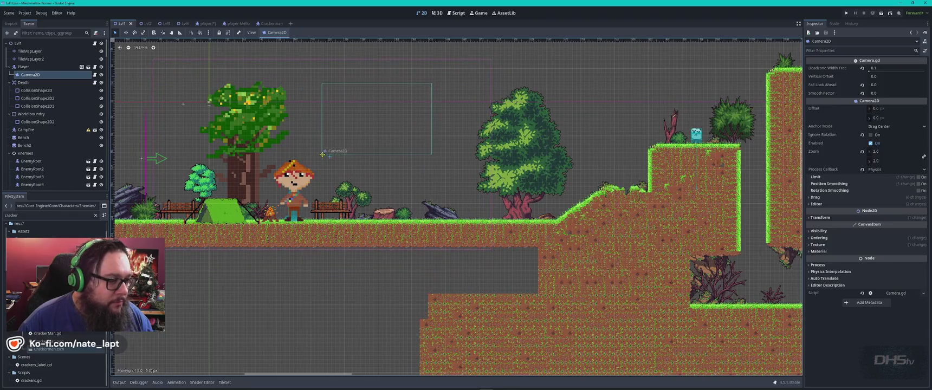
pyautogui.hotkey('ctrl', 'z')
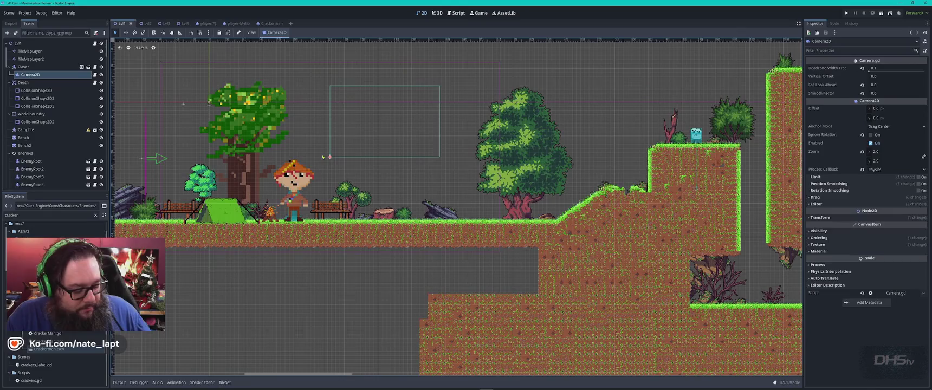
pyautogui.hotkey('alt', 'Tab')
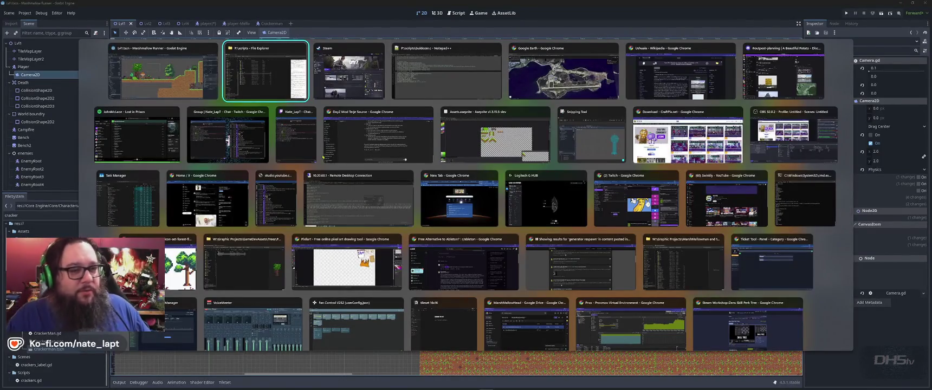
# - Glance at the Ushuaia article and 'birds in 2d platformer godot' image search in Chrome, then return to Godot
pyautogui.hotkey('alt', 'Tab')
pyautogui.hotkey('alt', 'Tab')
pyautogui.hotkey('alt', 'Tab')
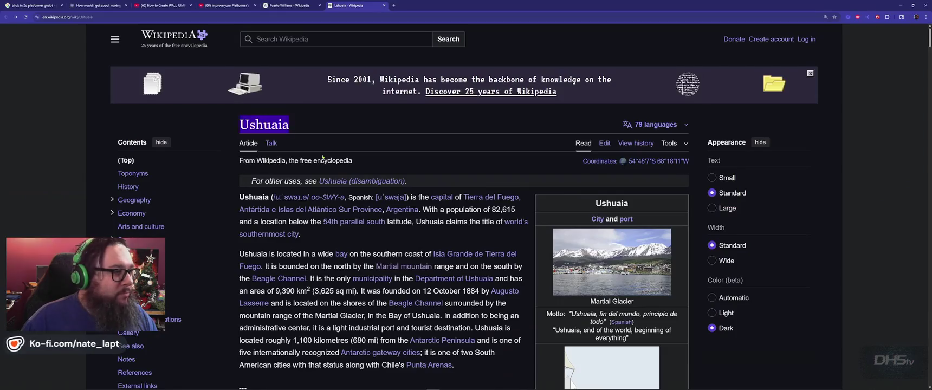
pyautogui.hotkey('alt', 'Tab')
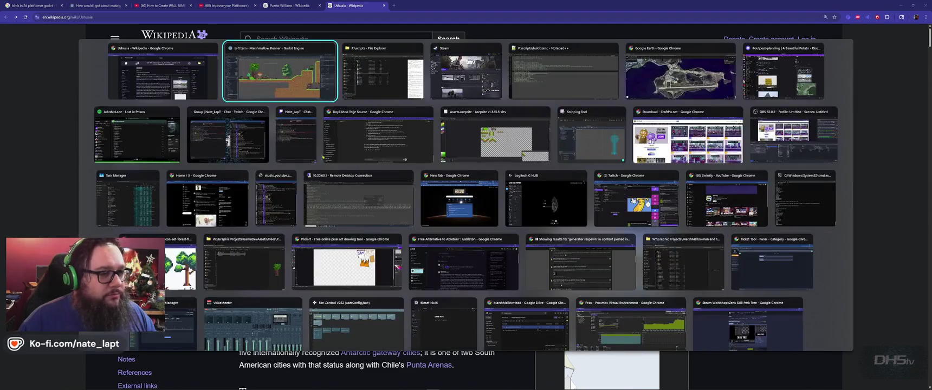
pyautogui.hotkey('alt', 'Tab')
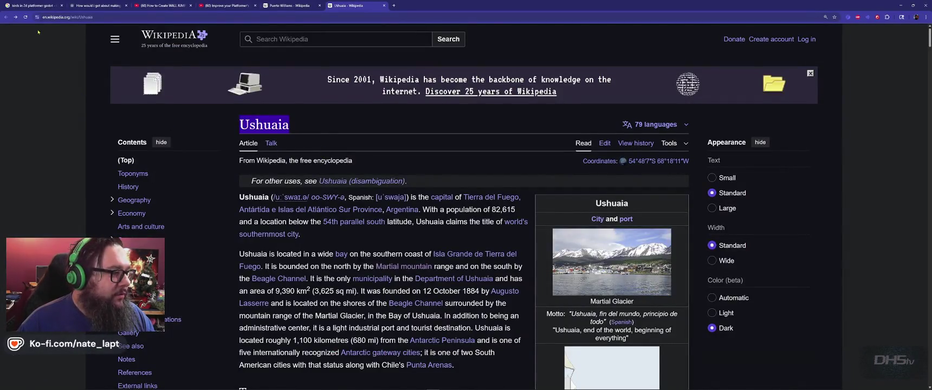
pyautogui.hotkey('ctrl', '1')
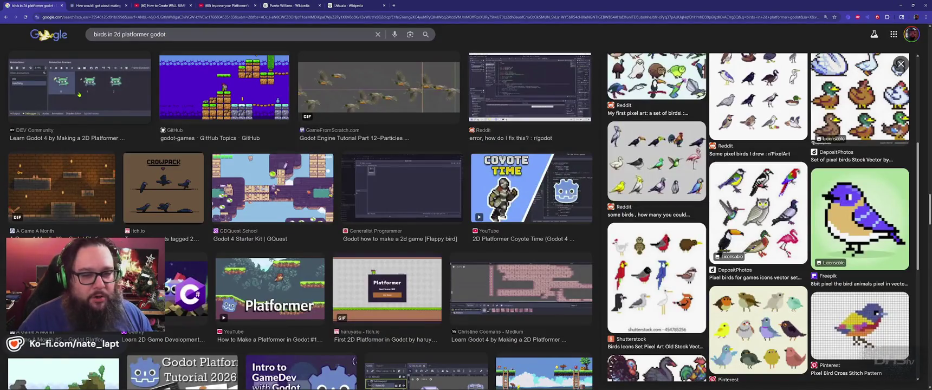
pyautogui.hotkey('alt', 'Tab')
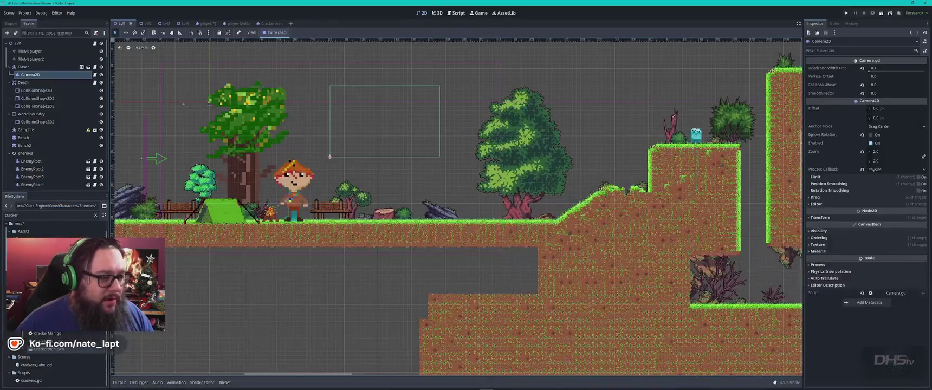
# - Scroll around the Lvl1 scene and Camera2D Inspector to check 2.0 zoom and position smoothing
pyautogui.scroll(1, 384, 187)
pyautogui.scroll(1, 384, 187)
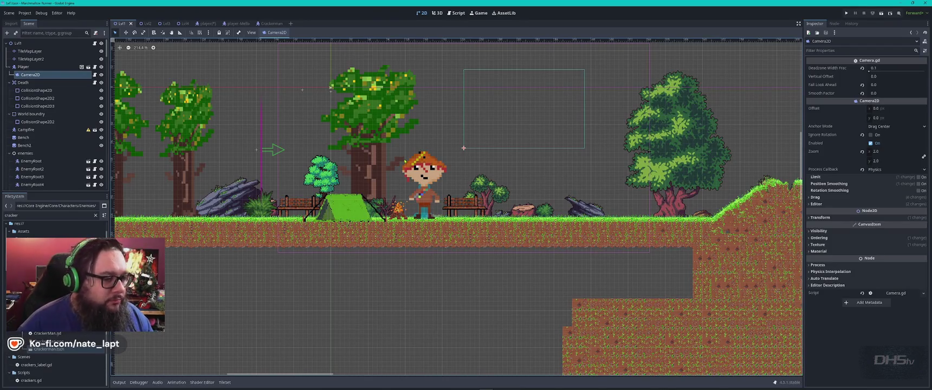
pyautogui.hscroll(-5, 456, 207)
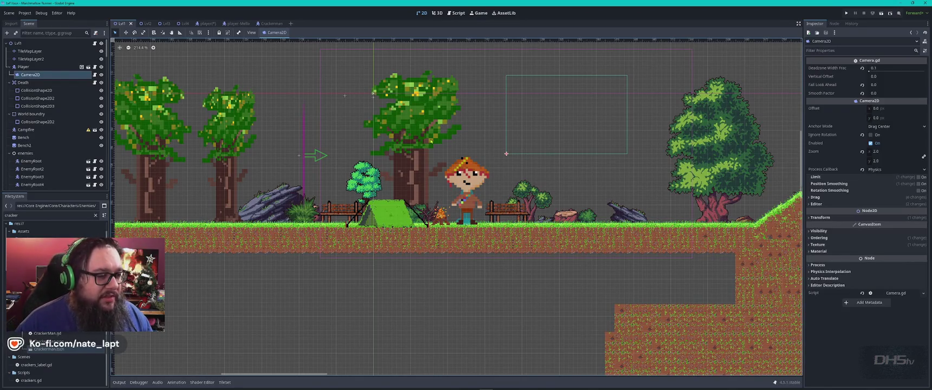
pyautogui.hscroll(-3, 407, 135)
pyautogui.hscroll(3, 409, 138)
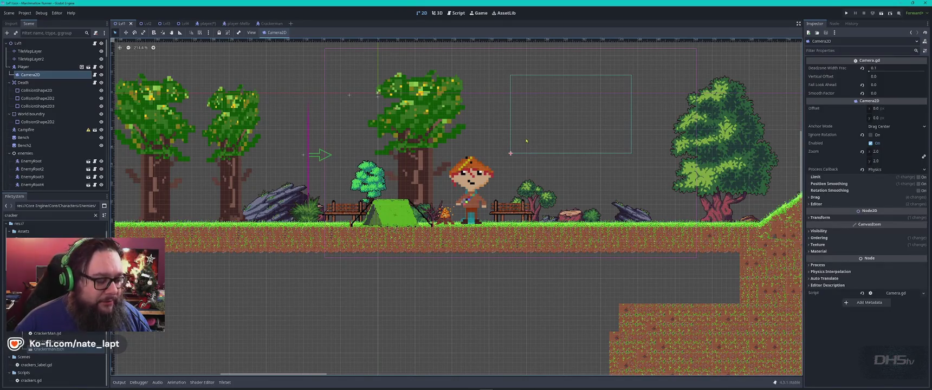
pyautogui.scroll(-2, 527, 143)
pyautogui.hscroll(10, 542, 143)
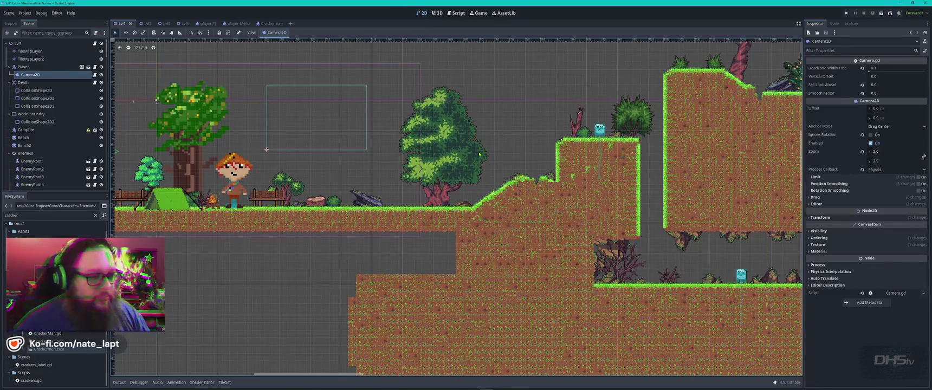
# - Select TileMapLayer, enlarge the tile panel and inspect the blue tile's collision
pyautogui.moveTo(266, 149)
pyautogui.mouseDown()
pyautogui.moveTo(33, 104)
pyautogui.moveTo(21, 121)
pyautogui.mouseUp()
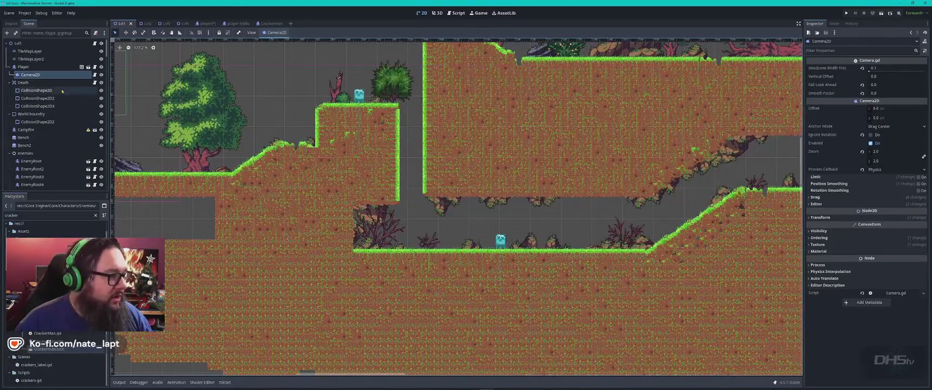
pyautogui.click(30, 51)
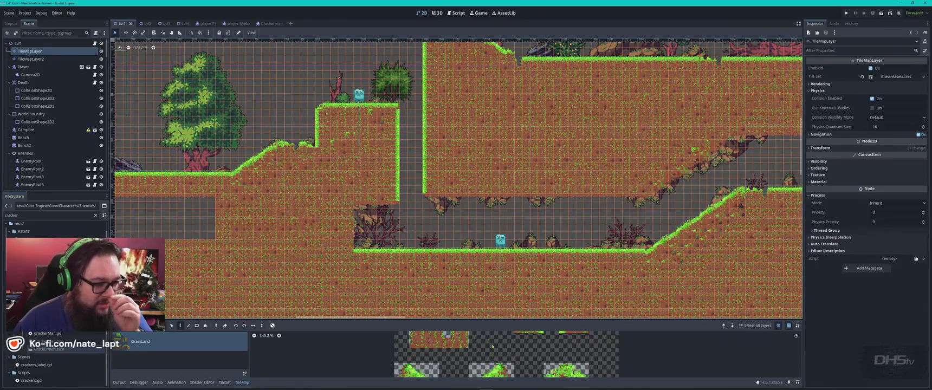
pyautogui.moveTo(457, 320); pyautogui.dragTo(457, 248)
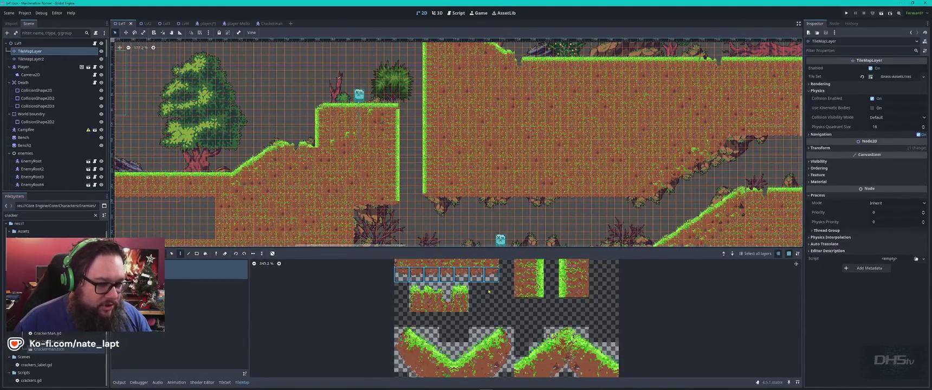
pyautogui.click(403, 275)
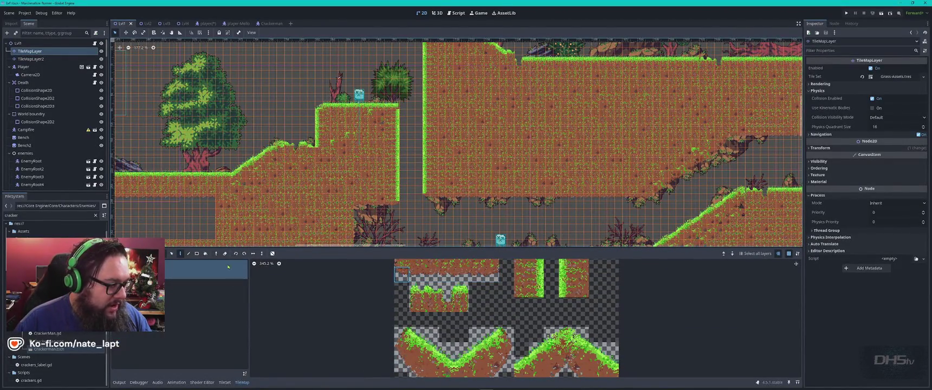
pyautogui.click(225, 383)
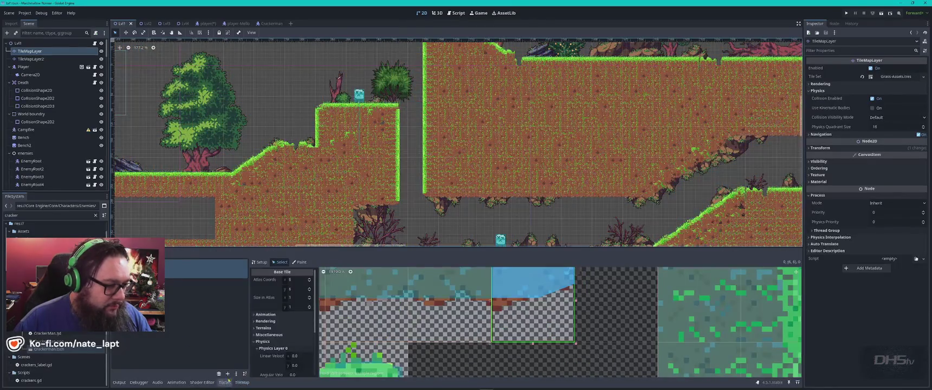
pyautogui.scroll(-3, 262, 338)
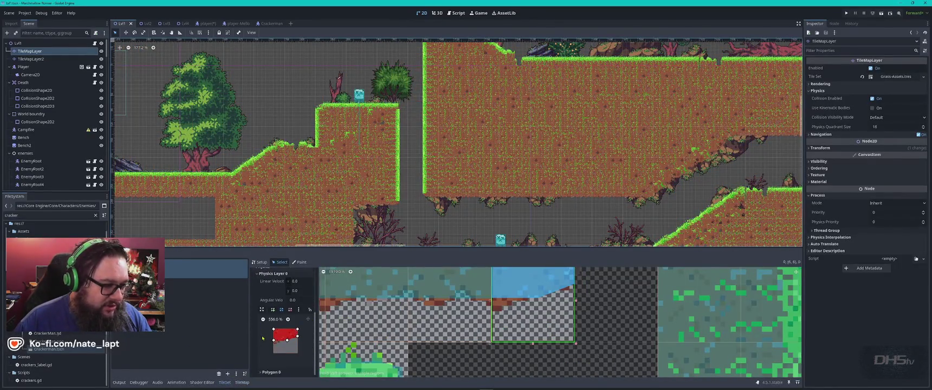
pyautogui.scroll(-3, 450, 308)
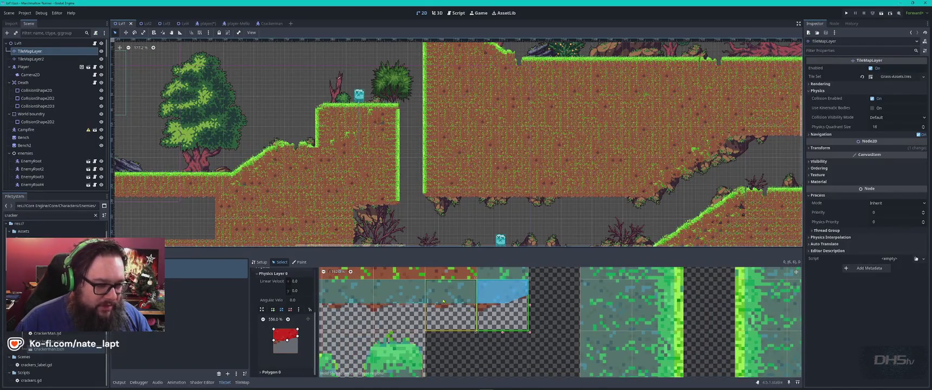
pyautogui.click(449, 303)
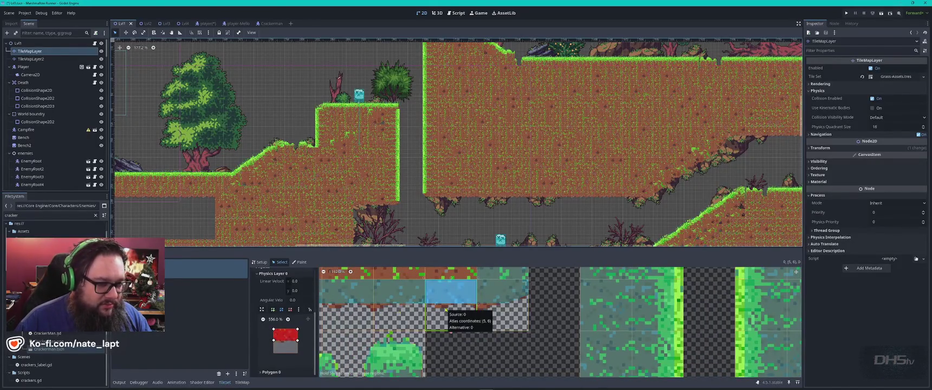
# - Browse the tile set's per-tile properties, then collapse and reopen the tile set panel
pyautogui.click(469, 208)
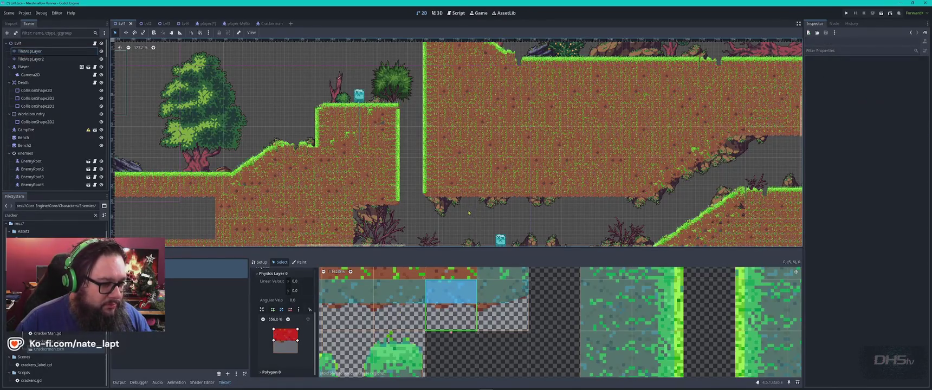
pyautogui.hscroll(-10, 469, 212)
pyautogui.hscroll(5, 541, 206)
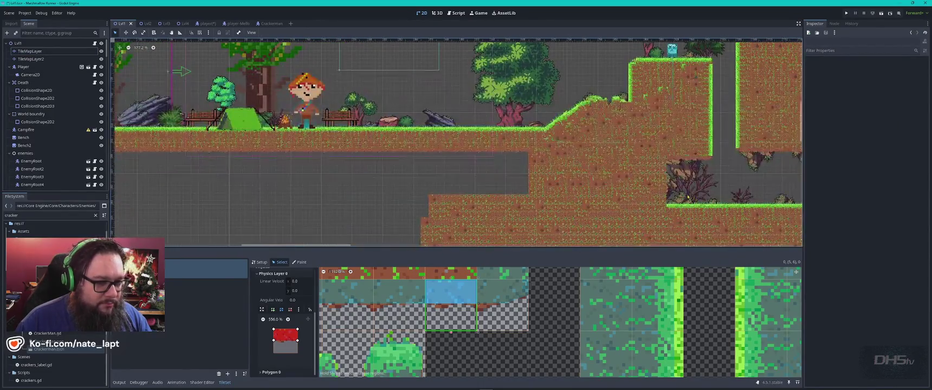
pyautogui.hscroll(5, 453, 151)
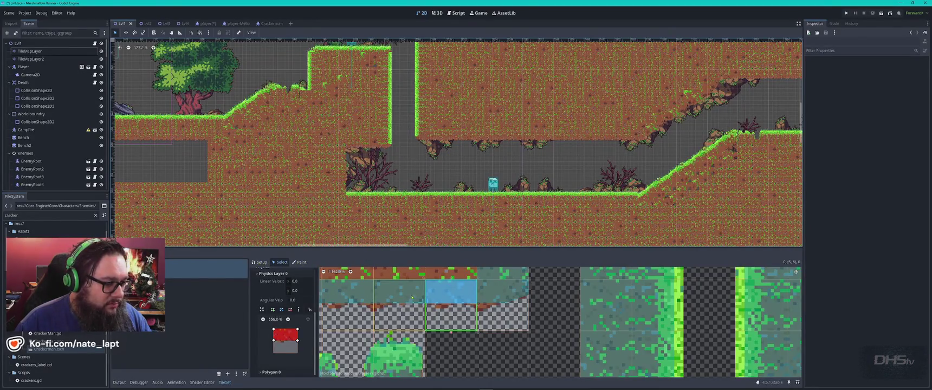
pyautogui.scroll(-2, 450, 318)
pyautogui.scroll(-2, 451, 325)
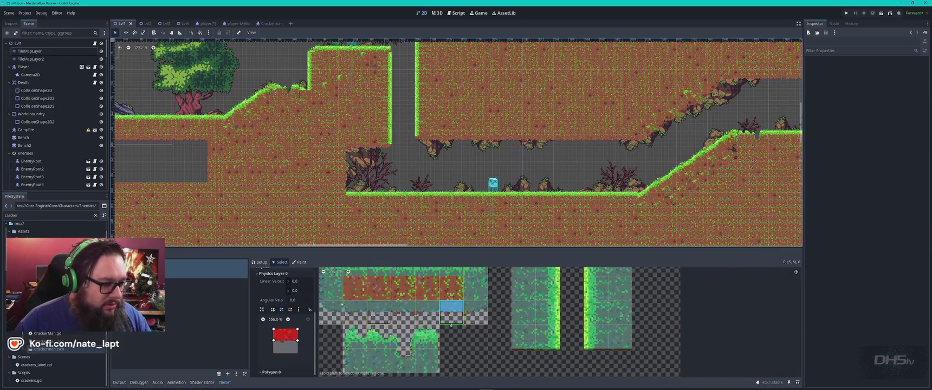
pyautogui.click(224, 383)
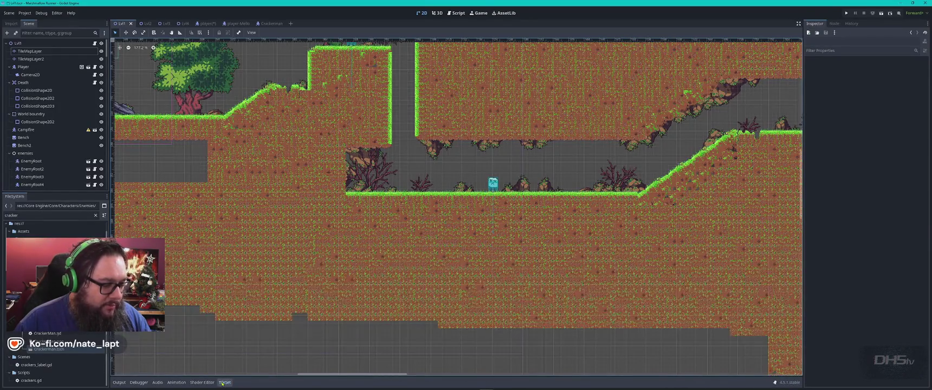
pyautogui.click(223, 383)
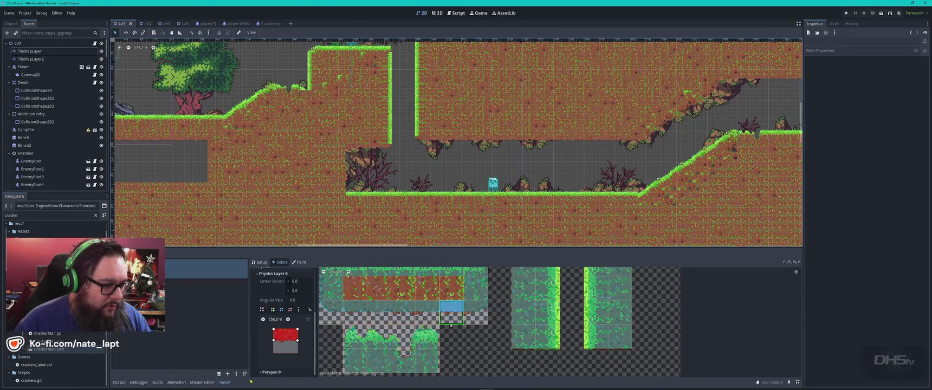
# - Paint two floating dirt-tile platforms near the player's start and launch the game
pyautogui.click(29, 51)
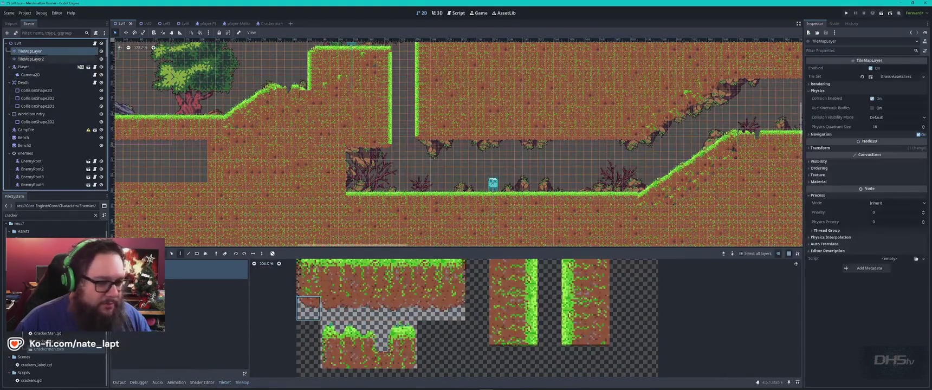
pyautogui.click(402, 310)
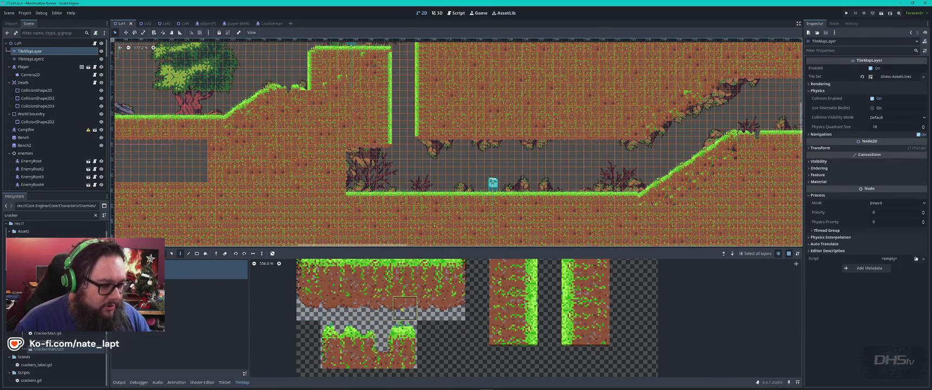
pyautogui.scroll(5, 426, 149)
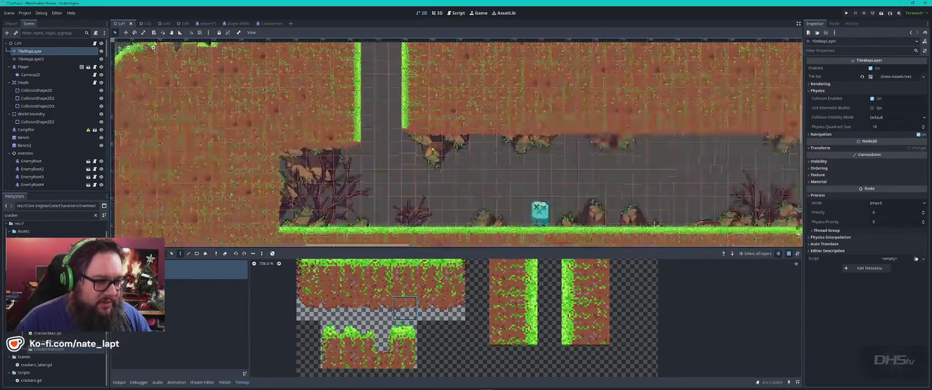
pyautogui.moveTo(457, 186)
pyautogui.mouseDown()
pyautogui.moveTo(501, 187)
pyautogui.moveTo(488, 186)
pyautogui.mouseUp()
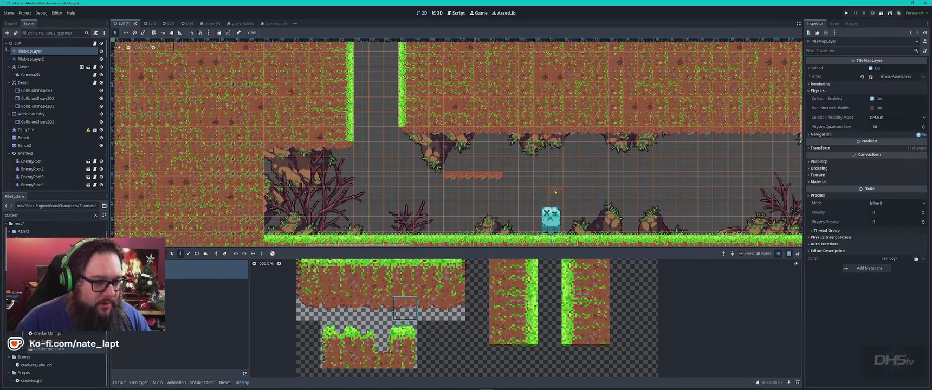
pyautogui.moveTo(543, 196); pyautogui.dragTo(605, 200)
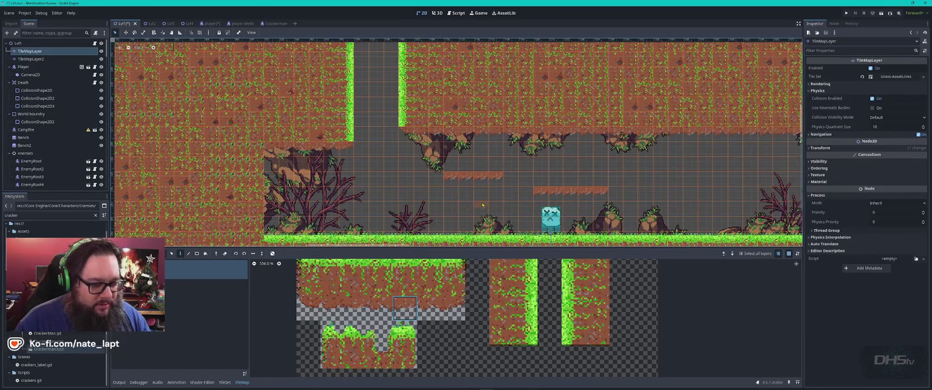
pyautogui.press('F5')
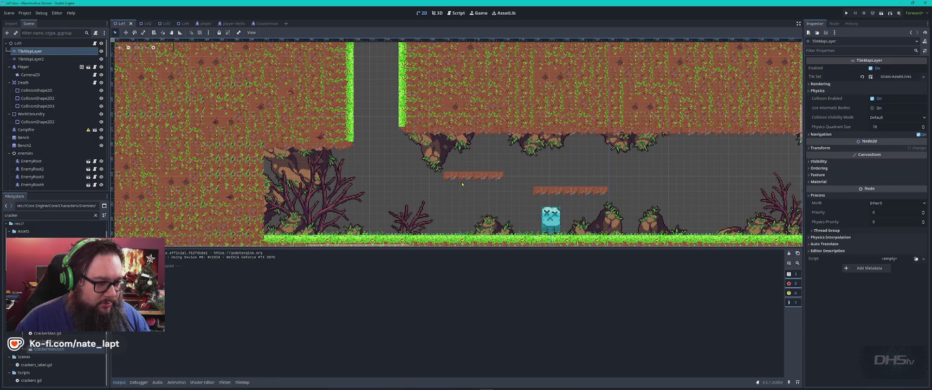
# - Touch up the platform tiles, save Lvl1 and start a playtest
pyautogui.click(54, 52)
pyautogui.press('d')
pyautogui.click(491, 180)
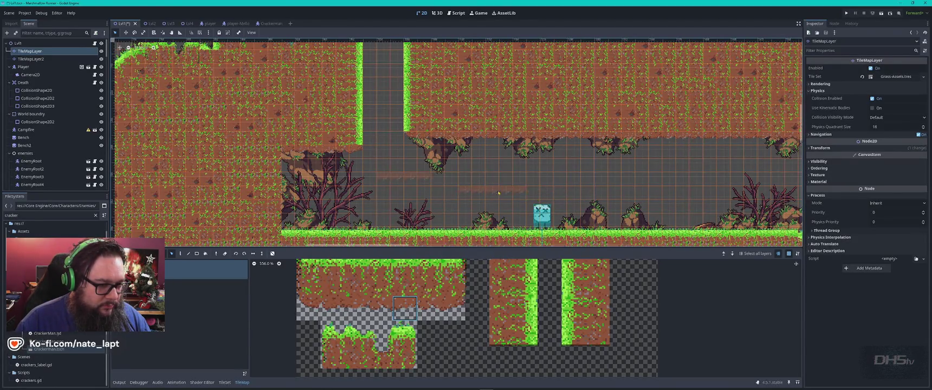
pyautogui.moveTo(363, 162)
pyautogui.mouseDown()
pyautogui.moveTo(415, 185)
pyautogui.moveTo(480, 157)
pyautogui.mouseUp()
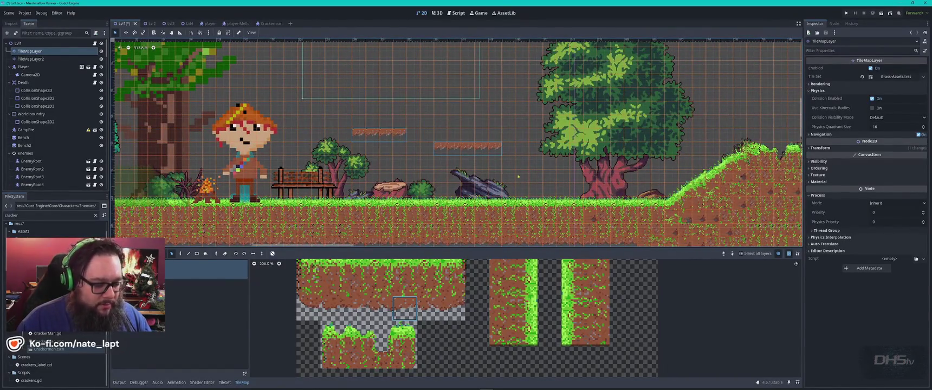
pyautogui.hotkey('ctrl', 's')
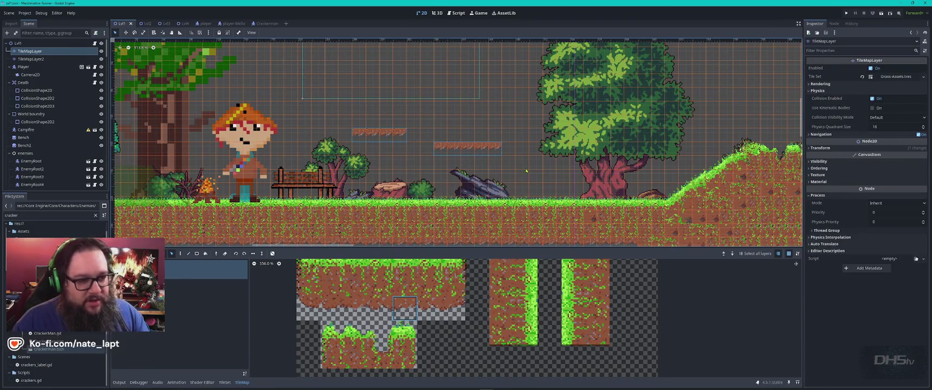
pyautogui.press('F5')
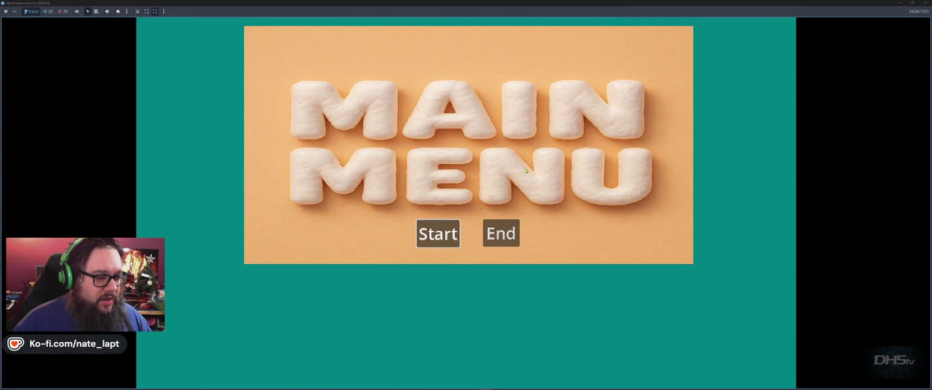
pyautogui.click(438, 234)
pyautogui.press('Right')
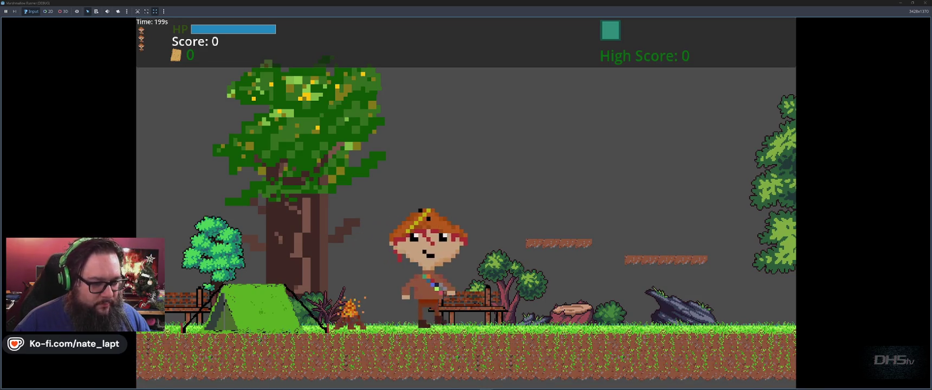
pyautogui.press('Right')
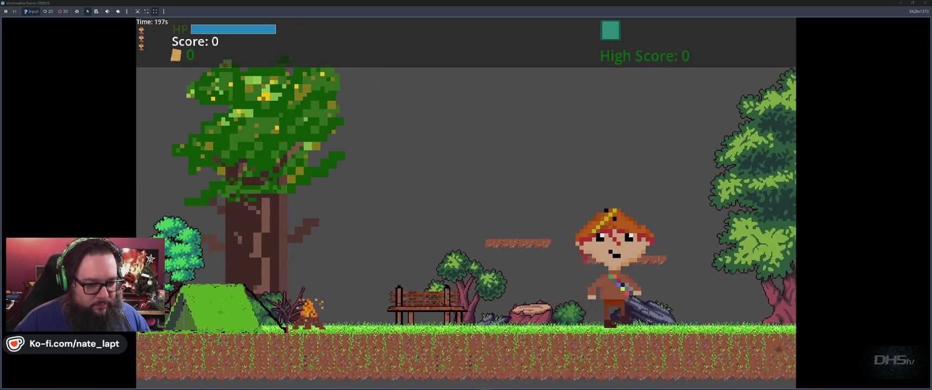
pyautogui.press('Left')
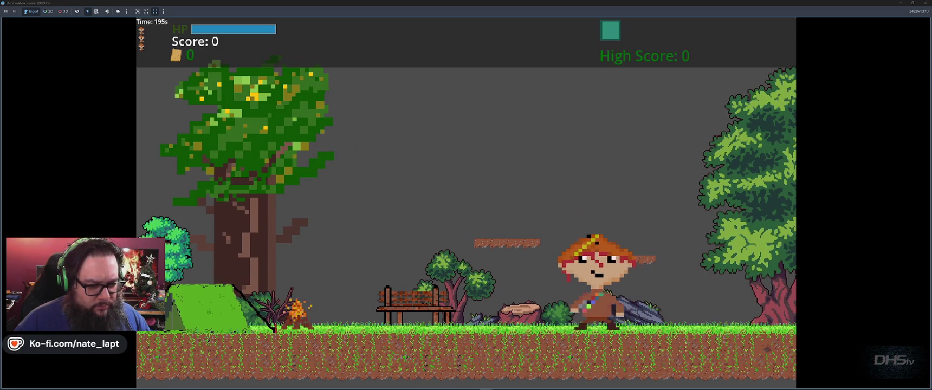
pyautogui.press('Left')
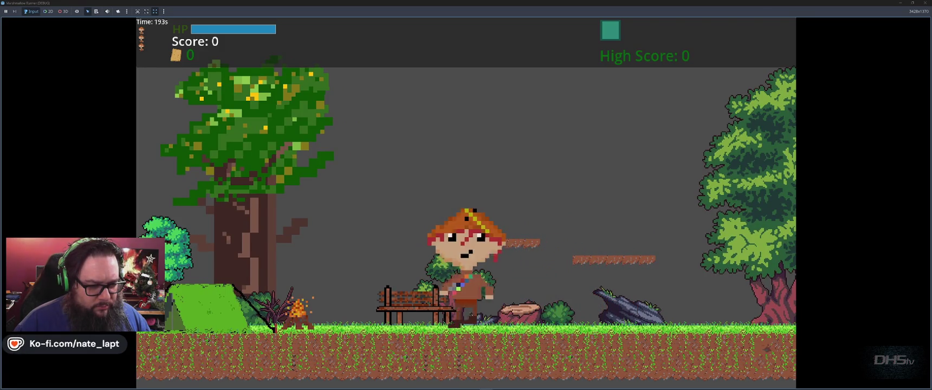
pyautogui.press('Right')
pyautogui.press('Left')
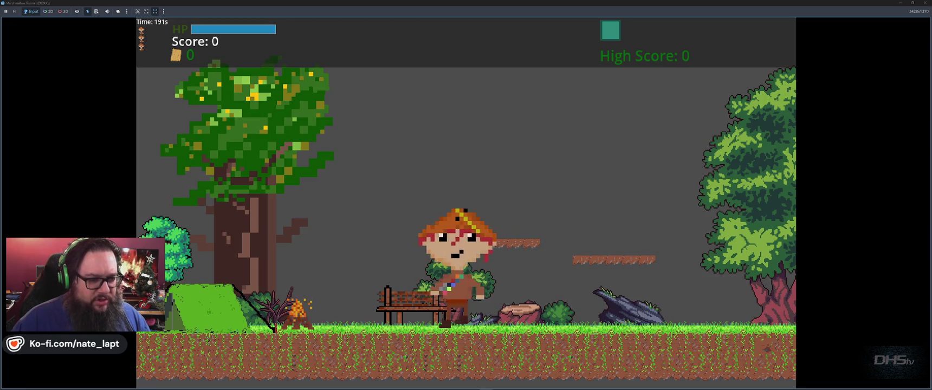
pyautogui.press('F8')
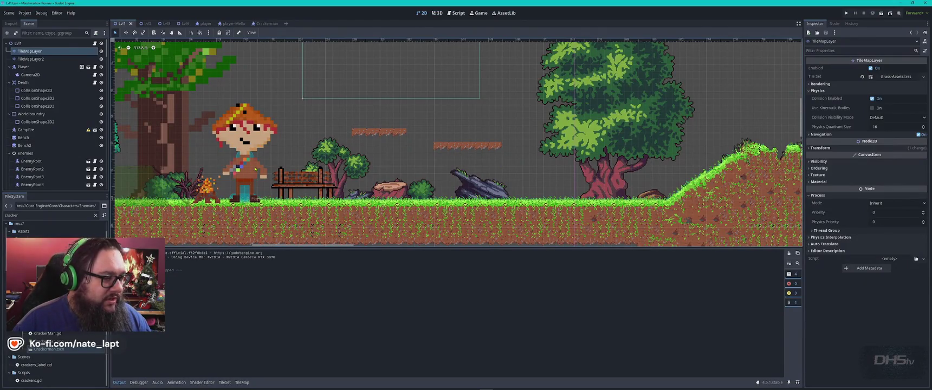
pyautogui.scroll(5, 245, 156)
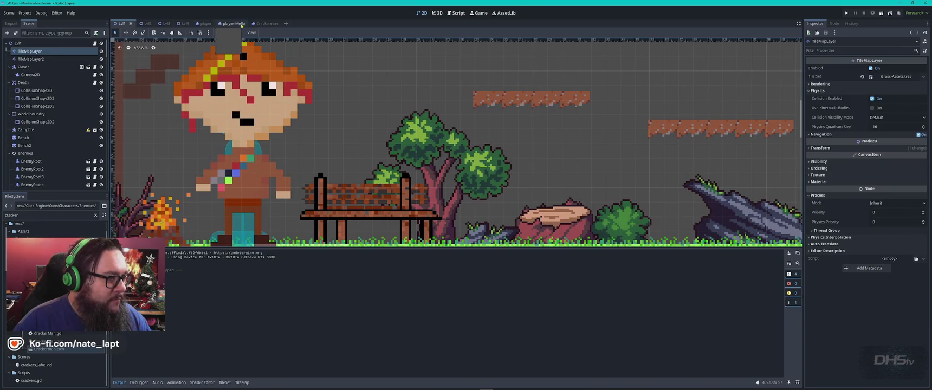
# - In the player scene, hide the sprite and make the body capsule 82 tall, raised to y −42
pyautogui.click(205, 23)
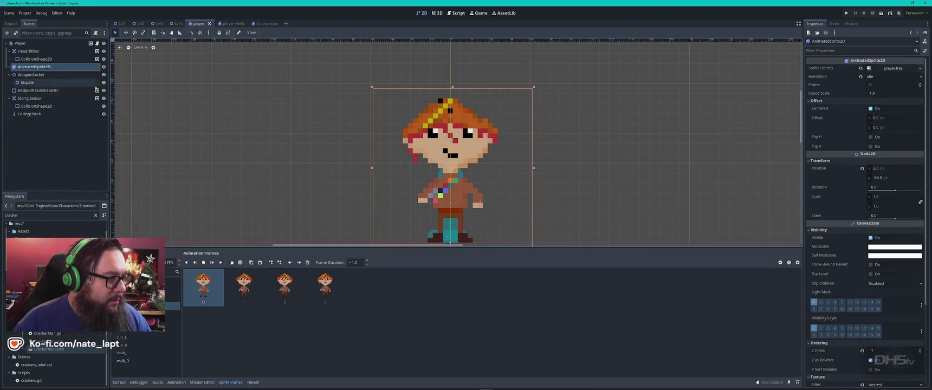
pyautogui.click(103, 67)
pyautogui.click(104, 67)
pyautogui.click(103, 67)
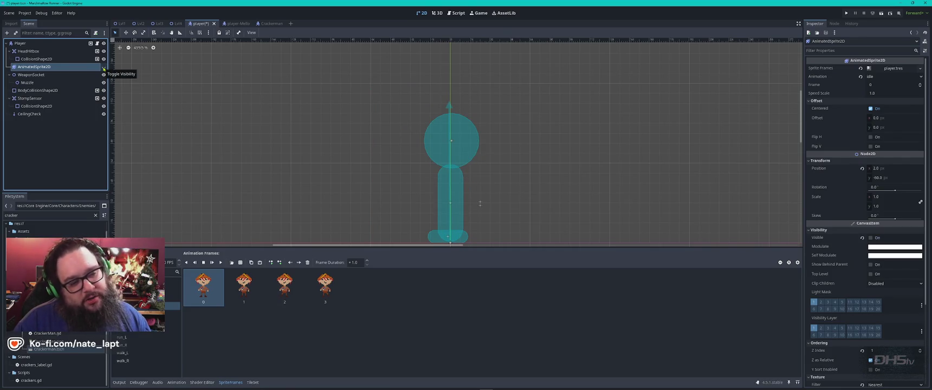
pyautogui.click(463, 214)
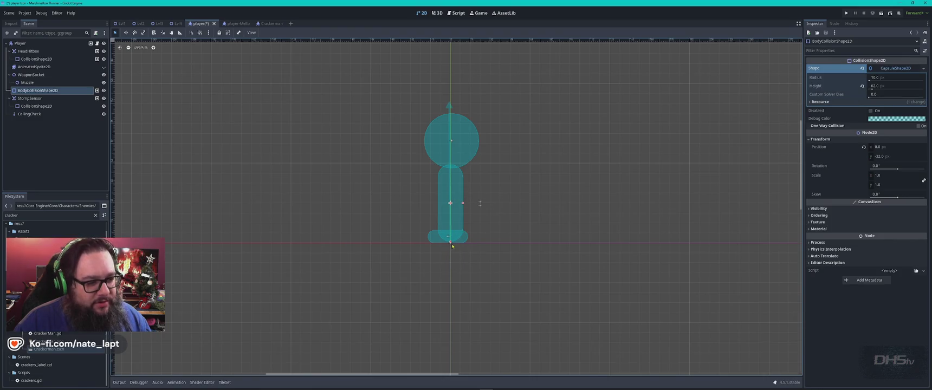
pyautogui.moveTo(451, 243); pyautogui.dragTo(449, 261)
pyautogui.moveTo(451, 215); pyautogui.dragTo(450, 200)
pyautogui.moveTo(450, 249); pyautogui.dragTo(450, 243)
# - Show the player sprite again and save the player scene
pyautogui.click(491, 212)
pyautogui.hotkey('ctrl', 's')
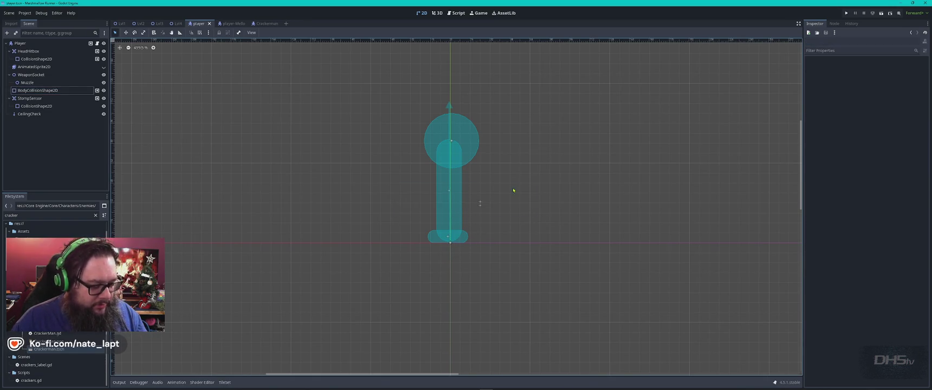
pyautogui.click(104, 66)
pyautogui.hotkey('ctrl', 's')
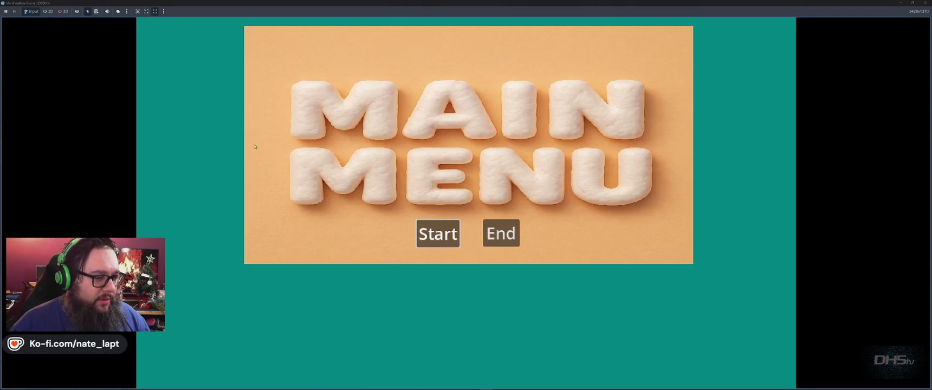
# - Playtest the level, walking left and right and crouching, then stop the game
pyautogui.press('Return')
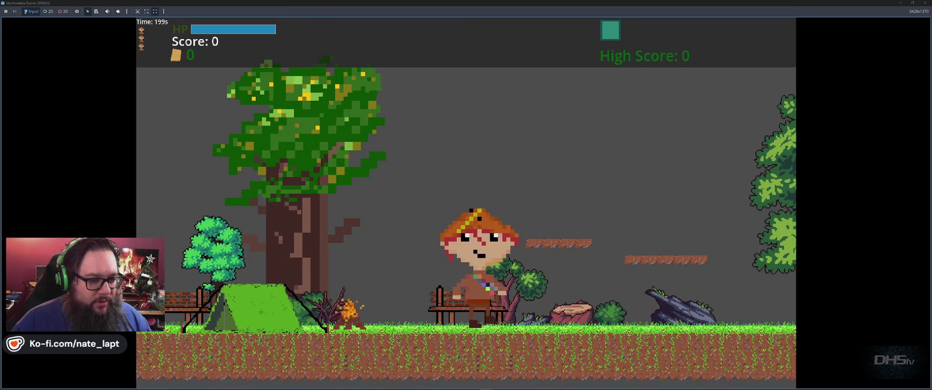
pyautogui.press('Left')
pyautogui.press('Right')
pyautogui.press('Down')
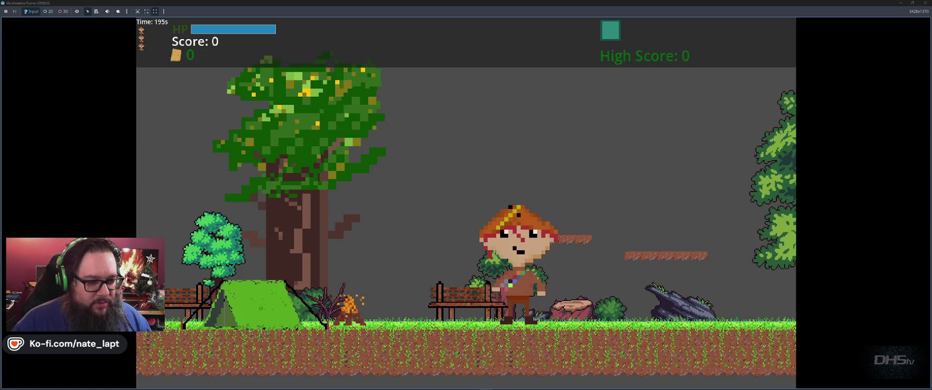
pyautogui.click(184, 128)
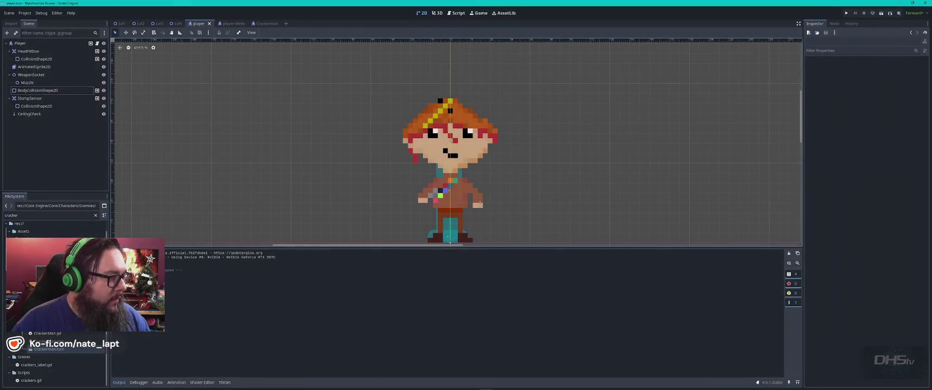
# - Enable Debug > Visible Collision Shapes and rerun the game
pyautogui.click(41, 12)
pyautogui.click(48, 39)
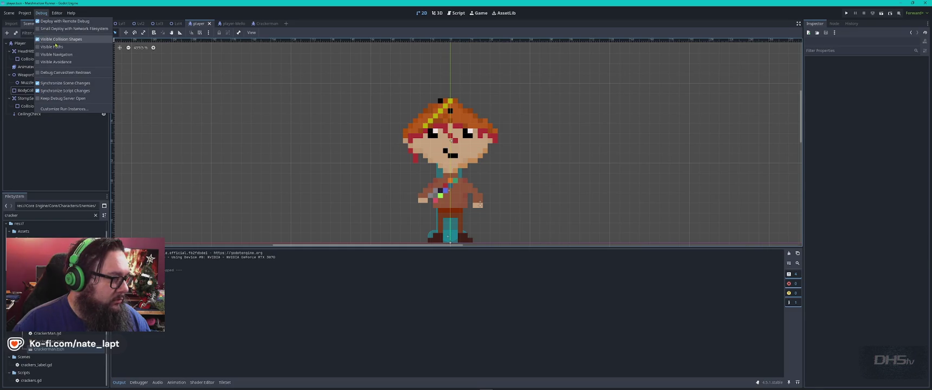
pyautogui.click(311, 149)
pyautogui.press('F5')
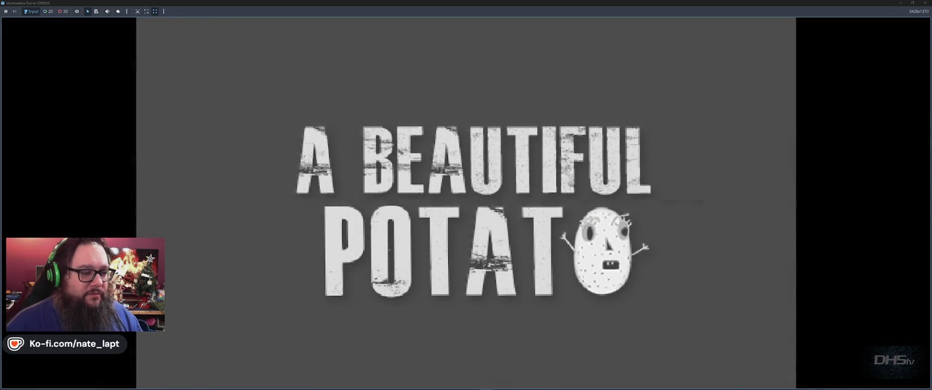
# - Walk the player right past the bench and back to watch its collision outlines, then close the game
pyautogui.press('Return')
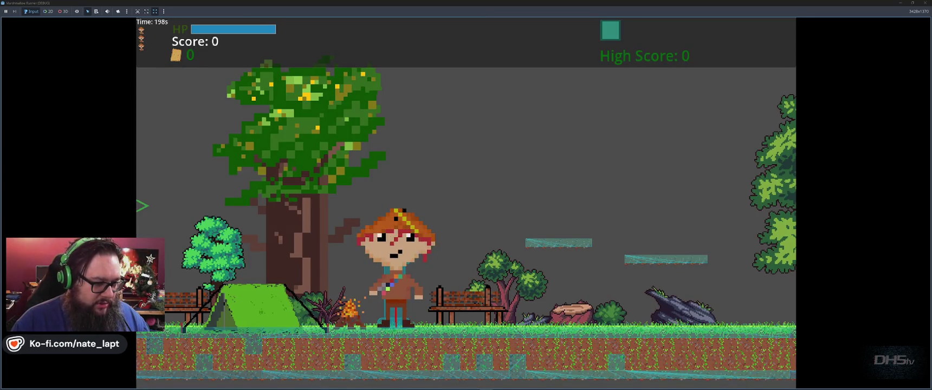
pyautogui.press('Right')
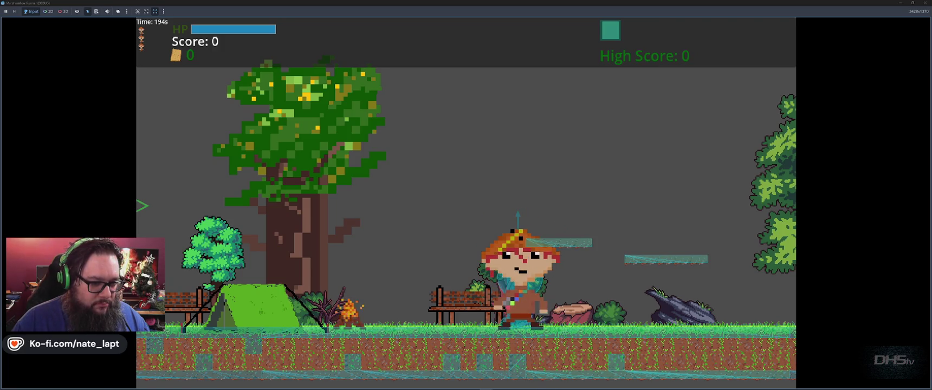
pyautogui.press('Left')
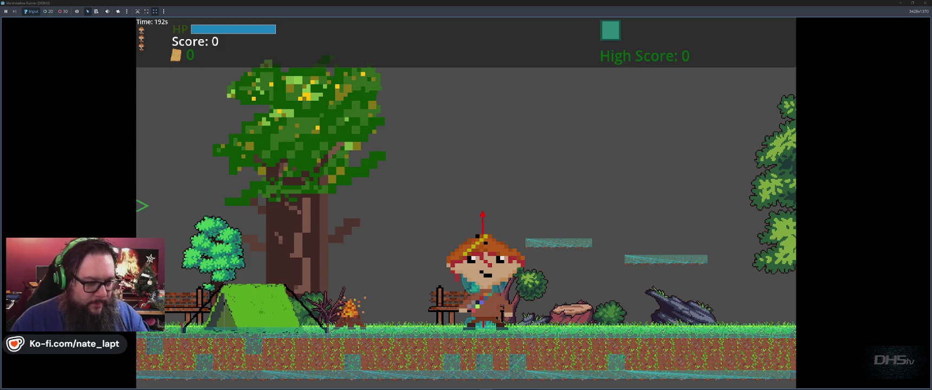
pyautogui.press('F8')
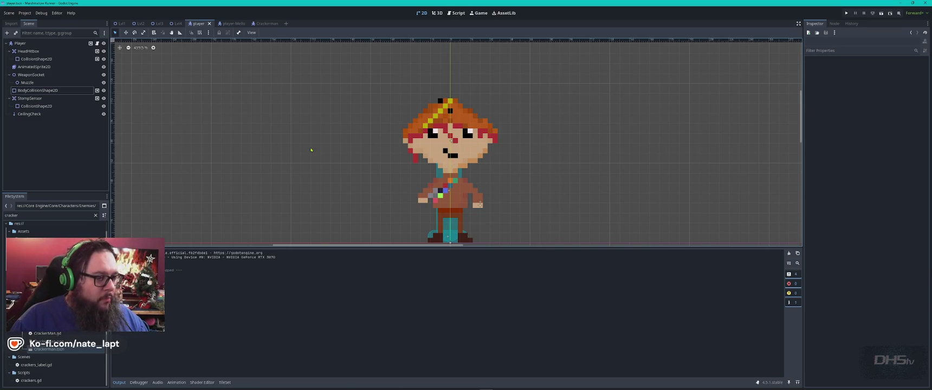
pyautogui.hotkey('alt', 'Tab')
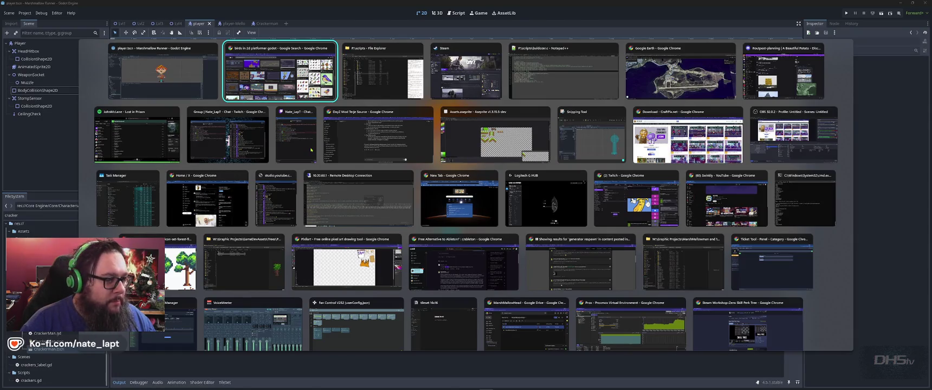
# - Open the head hitbox ChatGPT chat in Chrome, lowering and minimizing Spotify
pyautogui.press('Down')
pyautogui.press('Right')
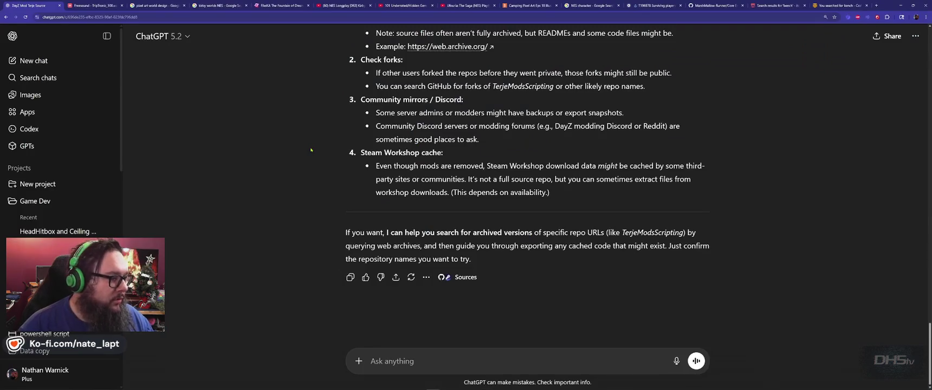
pyautogui.click(54, 231)
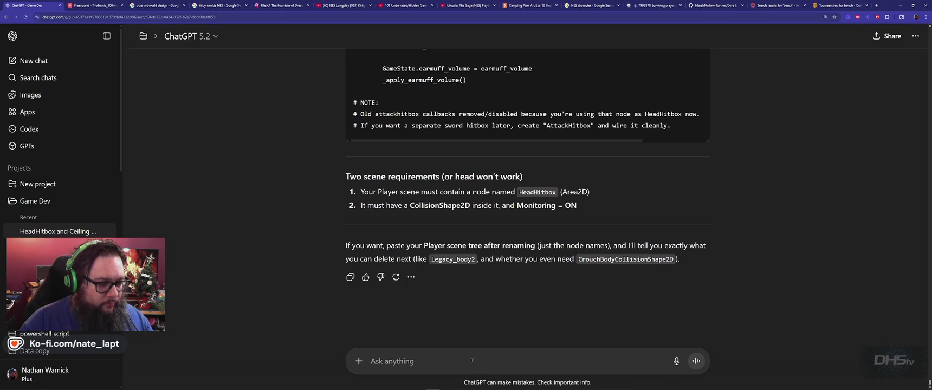
pyautogui.hotkey('alt', 'Tab')
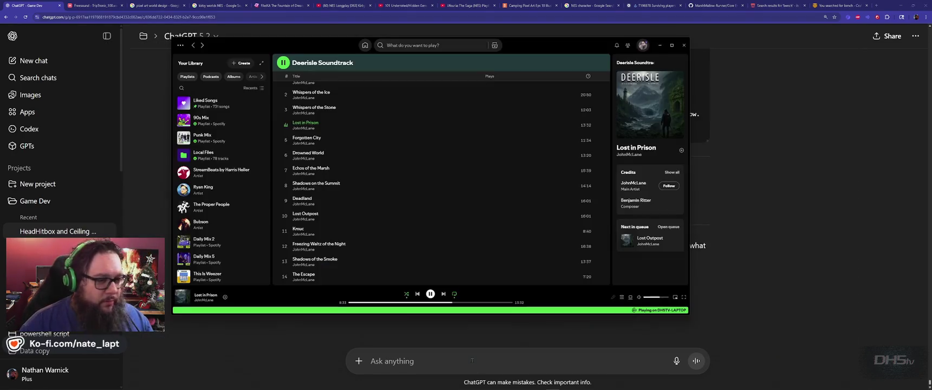
pyautogui.moveTo(659, 298); pyautogui.dragTo(655, 298)
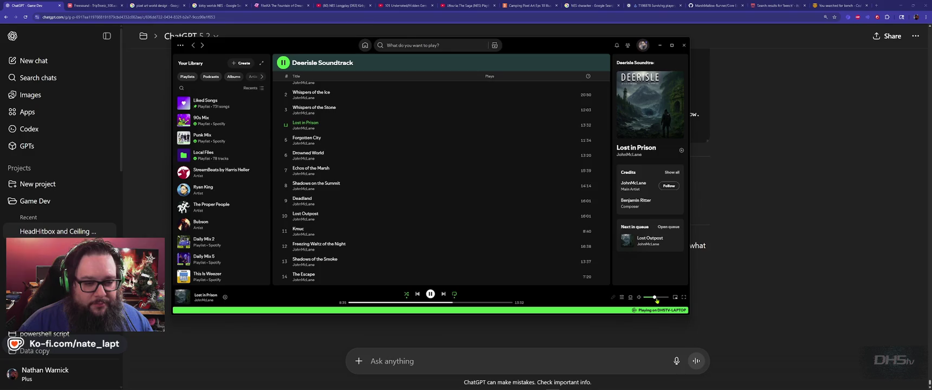
pyautogui.click(660, 45)
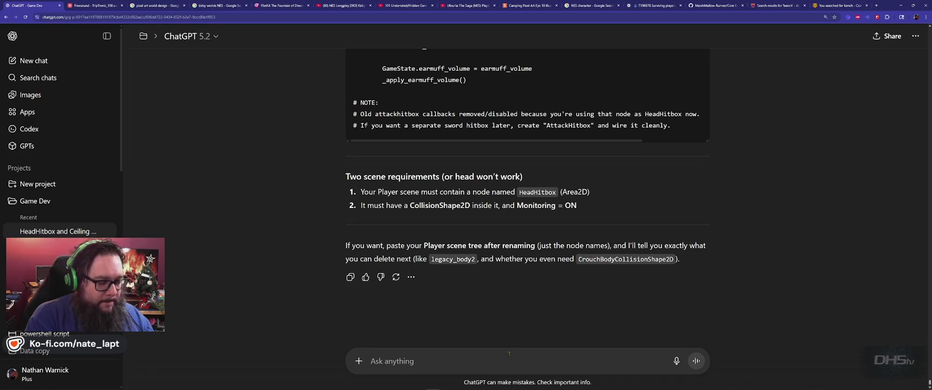
# - Send the two-line question: 'is the duckingcollision off? When I duck, the collision layer doesn't move.'
pyautogui.write('is the ducking')
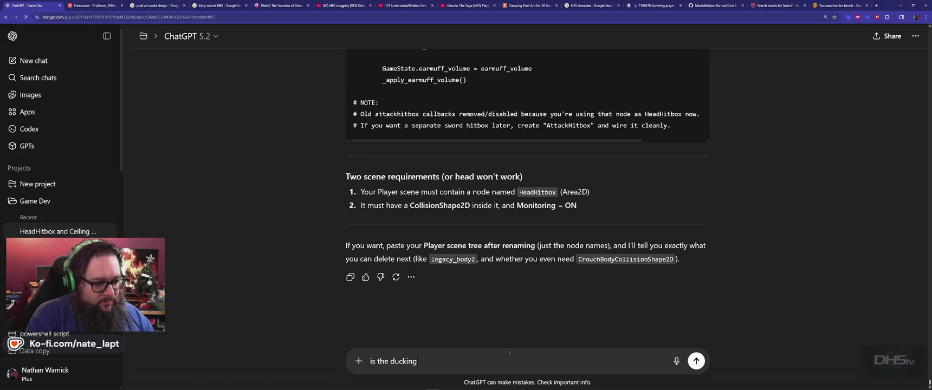
pyautogui.write('collision ')
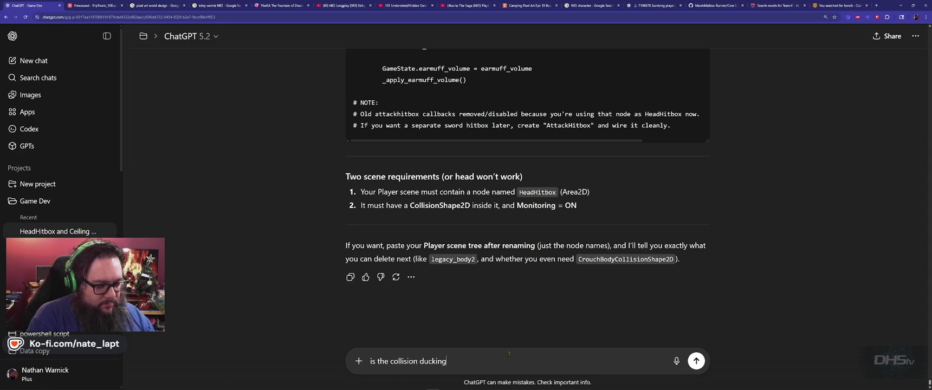
pyautogui.write('off?')
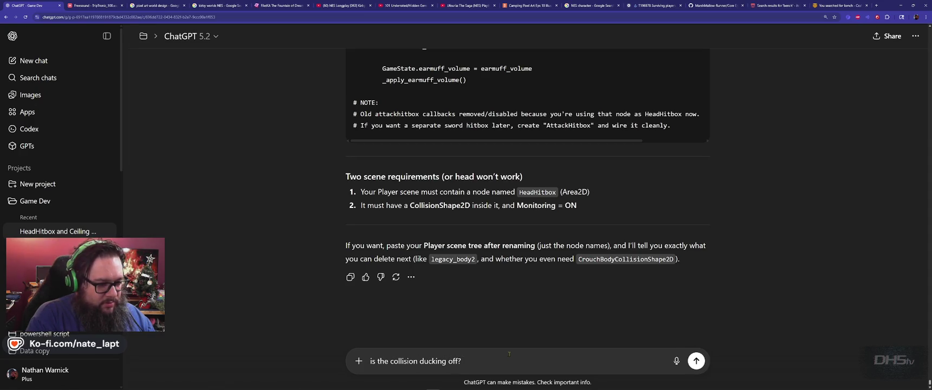
pyautogui.hotkey('shift', 'Return')
pyautogui.write("When I duck, the collision layer doesn't move.")
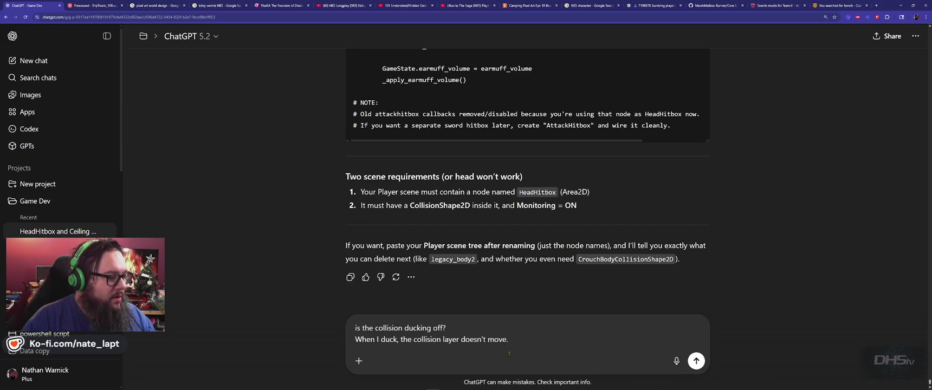
pyautogui.press('Return')
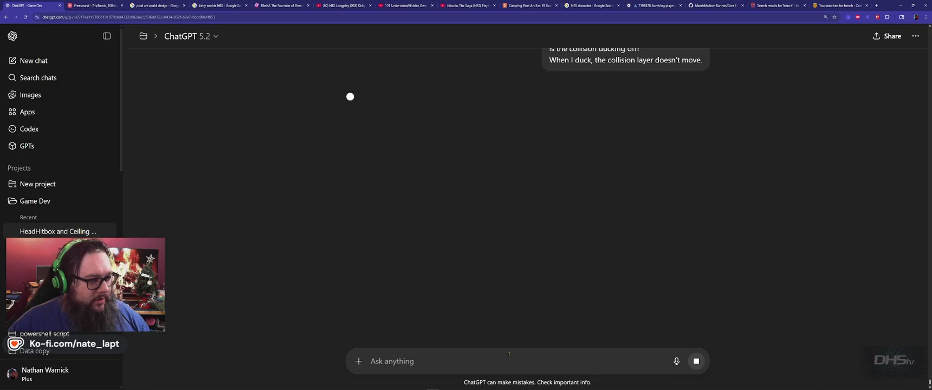
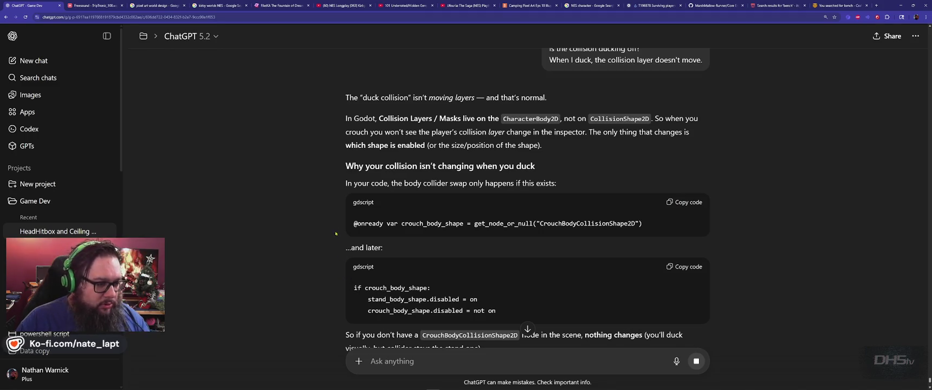
# - Read ChatGPT's crouch-collider advice and copy the node name CrouchBodyCollisionShape2D
pyautogui.scroll(-3, 334, 231)
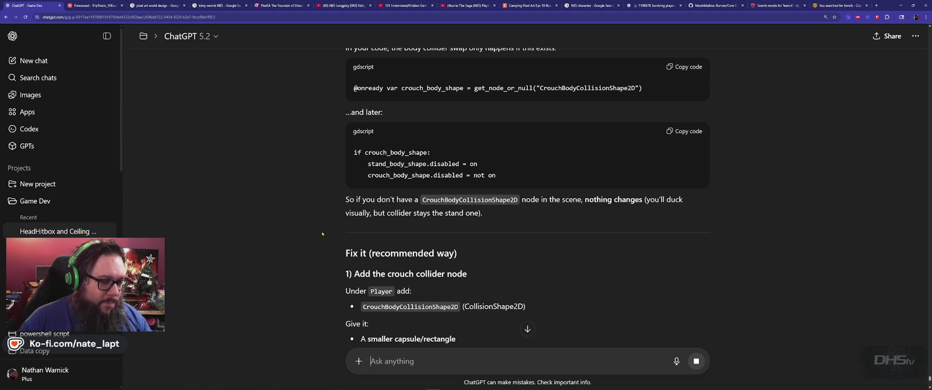
pyautogui.scroll(-2, 321, 234)
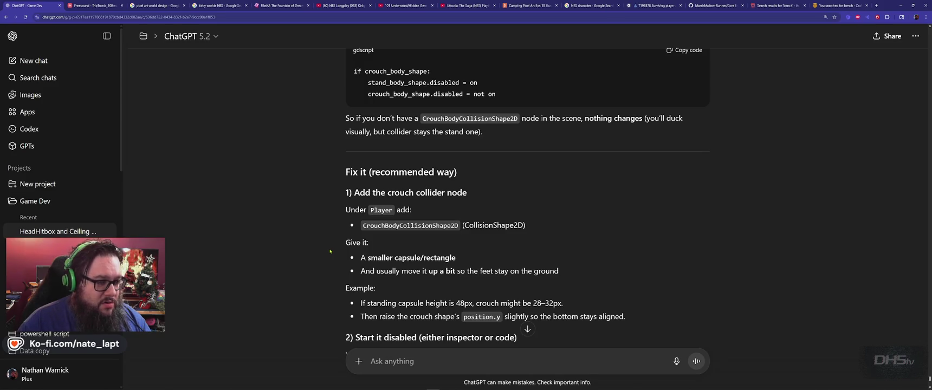
pyautogui.scroll(-1, 323, 237)
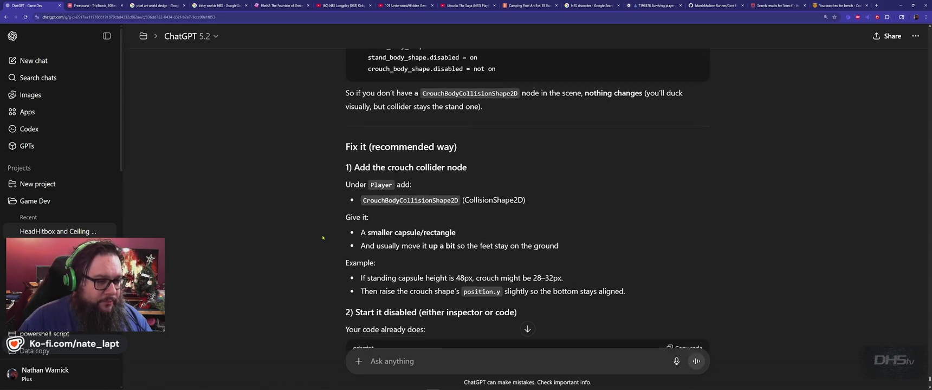
pyautogui.doubleClick(411, 171)
pyautogui.click(410, 172)
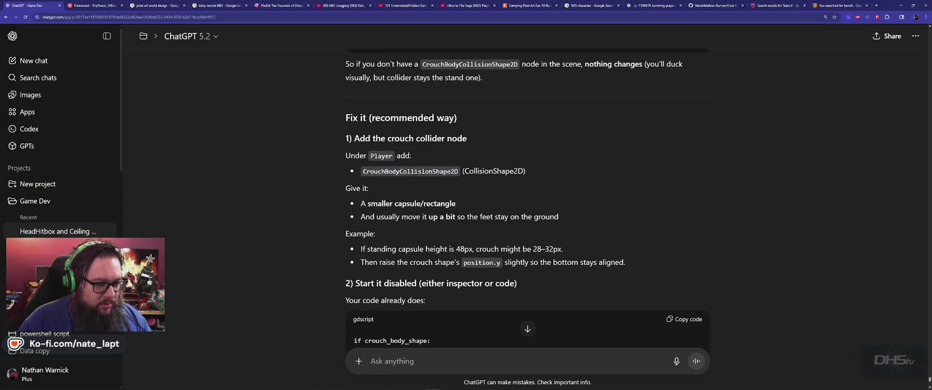
pyautogui.moveTo(363, 172); pyautogui.dragTo(458, 171)
pyautogui.hotkey('ctrl', 'c')
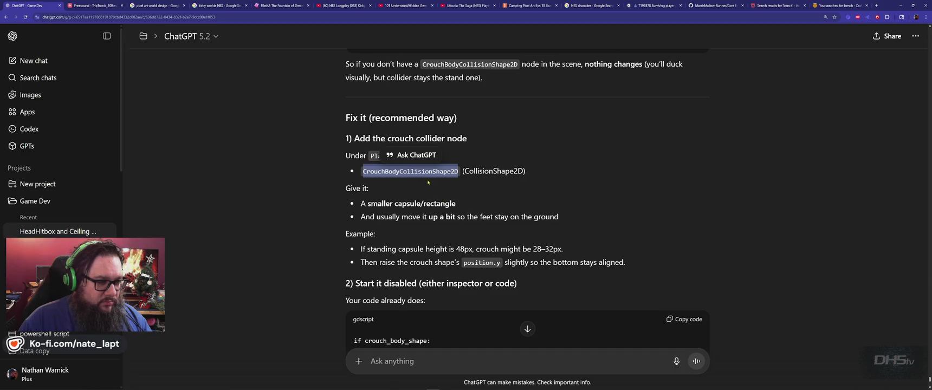
pyautogui.click(436, 195)
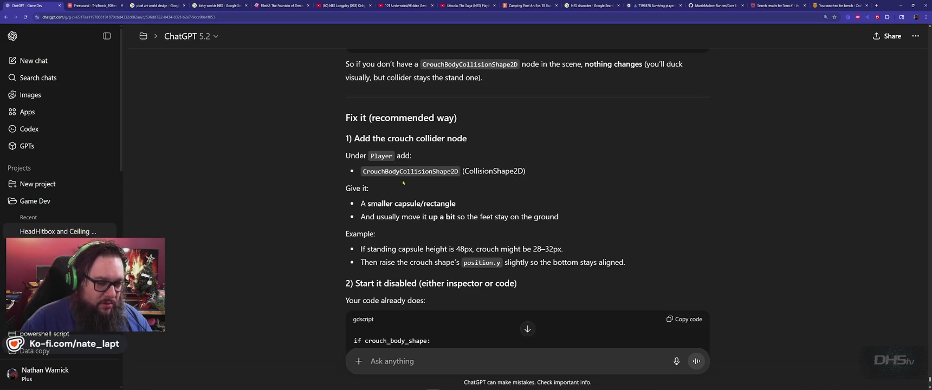
# - Finish reading the answer and return to the Godot player scene
pyautogui.scroll(-1, 403, 183)
pyautogui.scroll(-2, 403, 183)
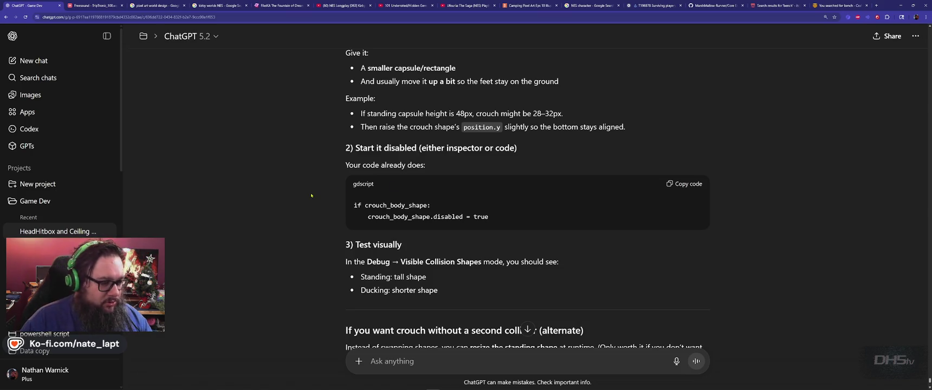
pyautogui.scroll(-3, 312, 195)
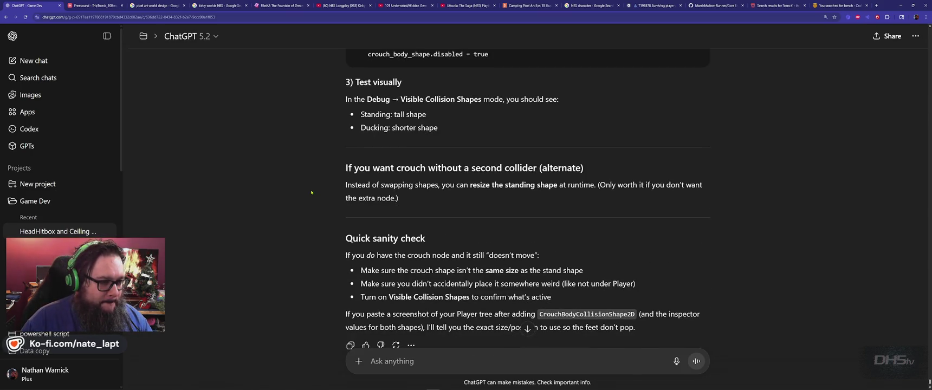
pyautogui.scroll(-1, 311, 192)
pyautogui.hotkey('alt', 'Tab')
pyautogui.press('Tab')
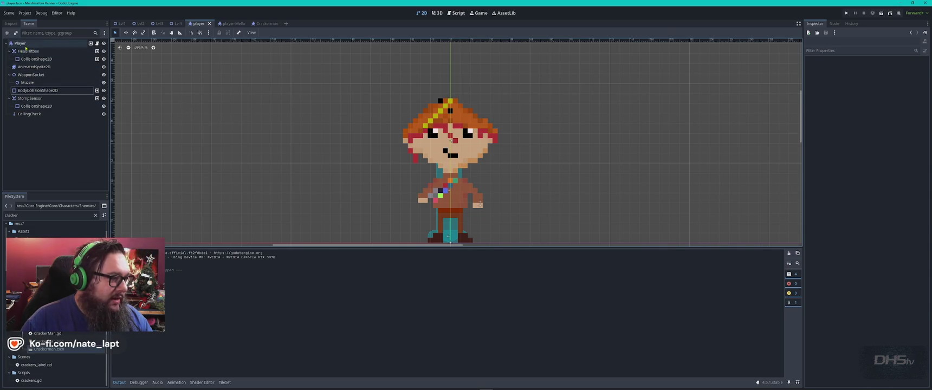
# - Add a CollisionShape2D child to Player named CrouchBodyCollisionShape2D
pyautogui.click(25, 48)
pyautogui.hotkey('ctrl', 'a')
pyautogui.write('collision')
pyautogui.press('Return')
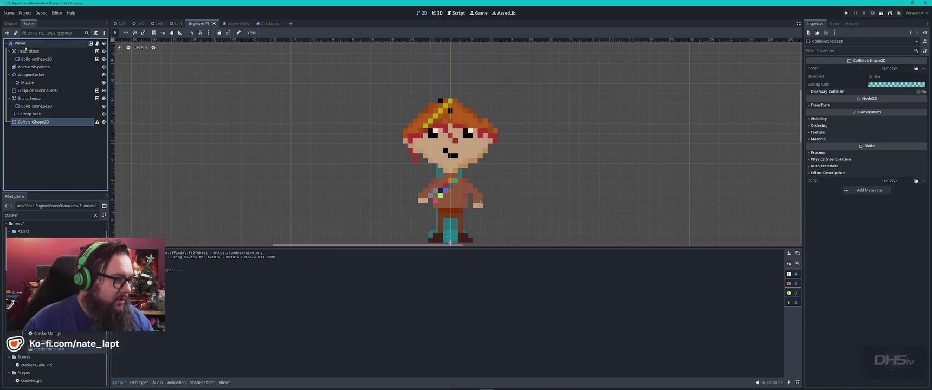
pyautogui.press('F2')
pyautogui.press('Home')
pyautogui.write('CrouchBody')
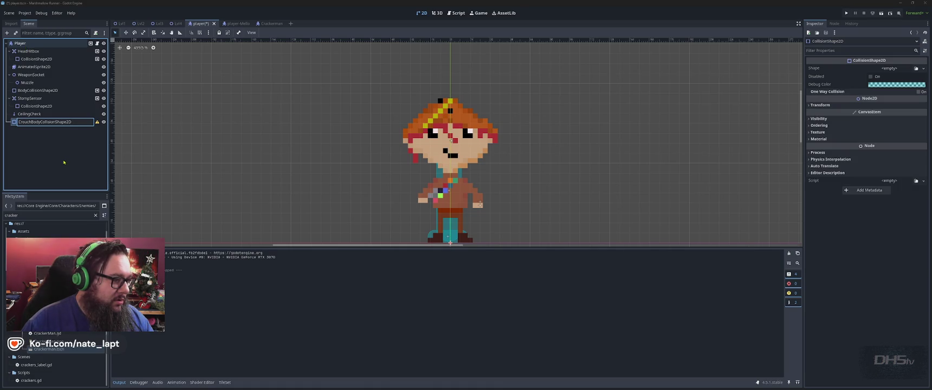
pyautogui.press('Return')
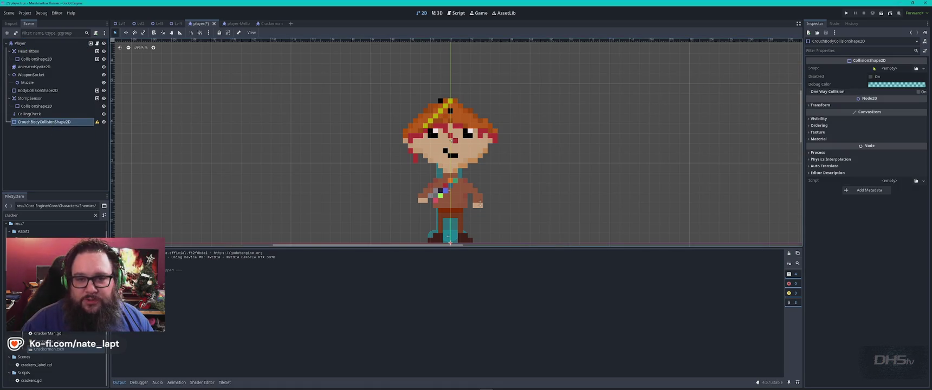
# - Give the crouch collider a CapsuleShape2D on the lower body and hide the character sprite
pyautogui.click(924, 69)
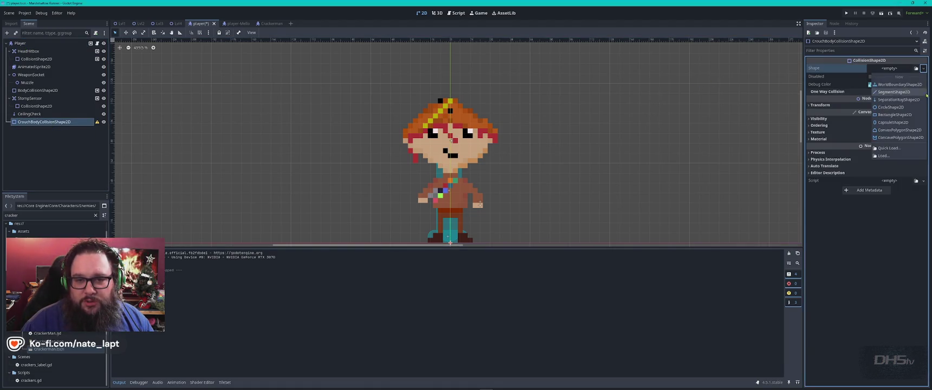
pyautogui.click(894, 123)
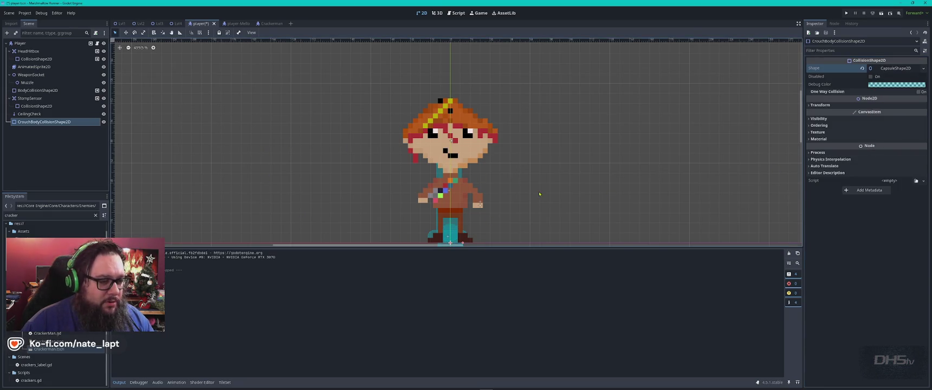
pyautogui.moveTo(412, 179)
pyautogui.mouseDown()
pyautogui.moveTo(477, 148)
pyautogui.moveTo(494, 102)
pyautogui.moveTo(426, 142)
pyautogui.moveTo(445, 147)
pyautogui.moveTo(445, 176)
pyautogui.moveTo(431, 148)
pyautogui.moveTo(396, 154)
pyautogui.mouseUp()
pyautogui.click(103, 66)
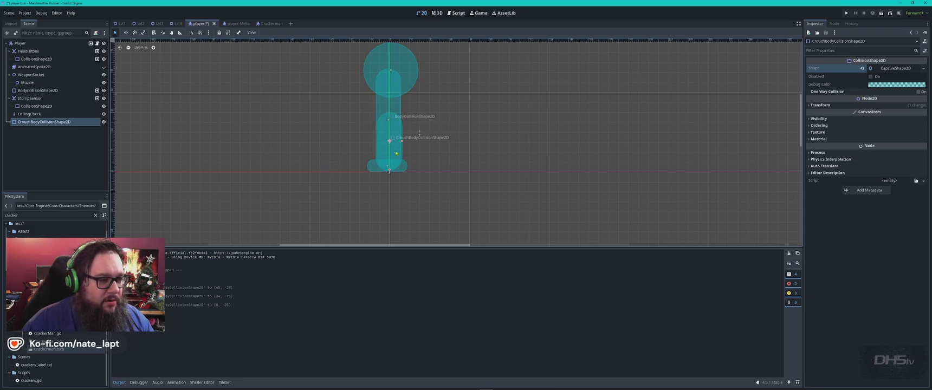
pyautogui.hotkey('alt', 'Tab')
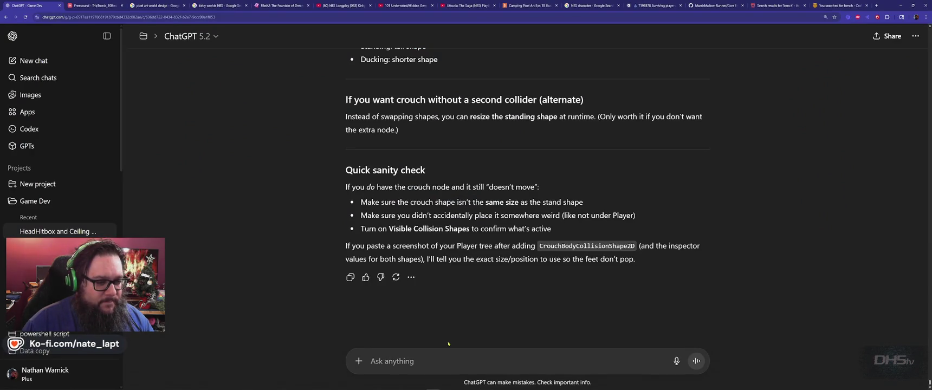
# - Start a ChatGPT question asking how to code BodyCollisionShape2D to disable while the new shape enables
pyautogui.write('how do we code it so the')
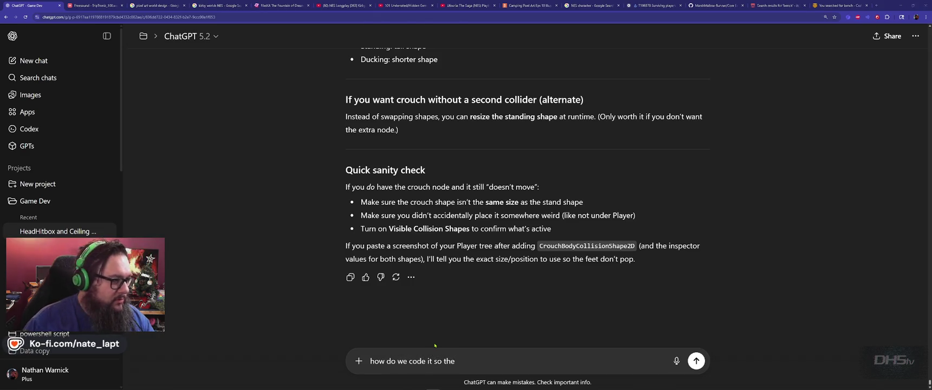
pyautogui.hotkey('alt', 'Tab')
pyautogui.doubleClick(54, 90)
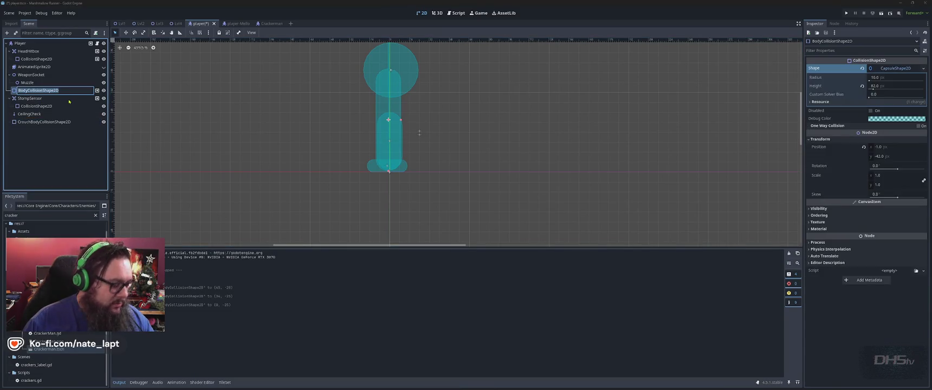
pyautogui.hotkey('alt', 'Tab')
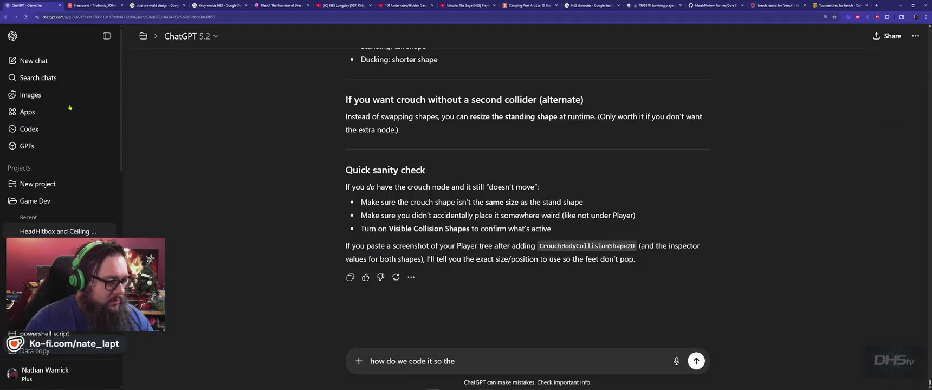
pyautogui.write('BodyCollisionShape2D')
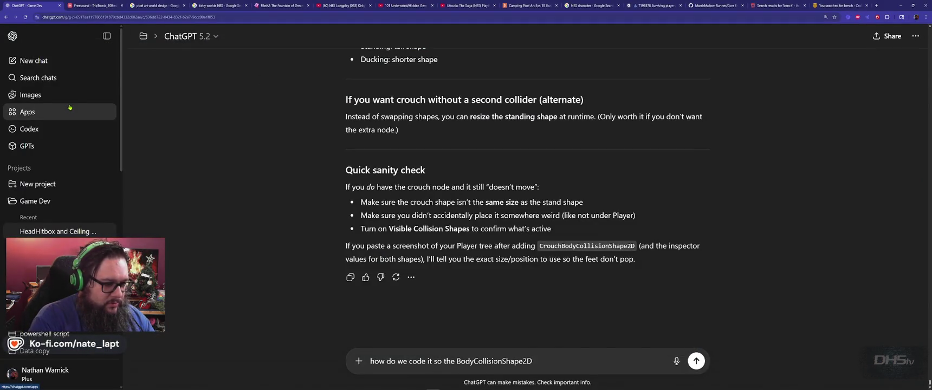
pyautogui.write(' disables ')
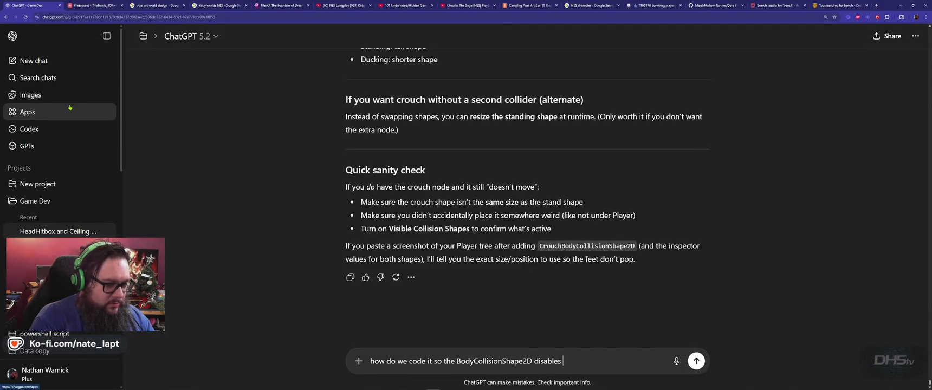
pyautogui.write('and the crouch ')
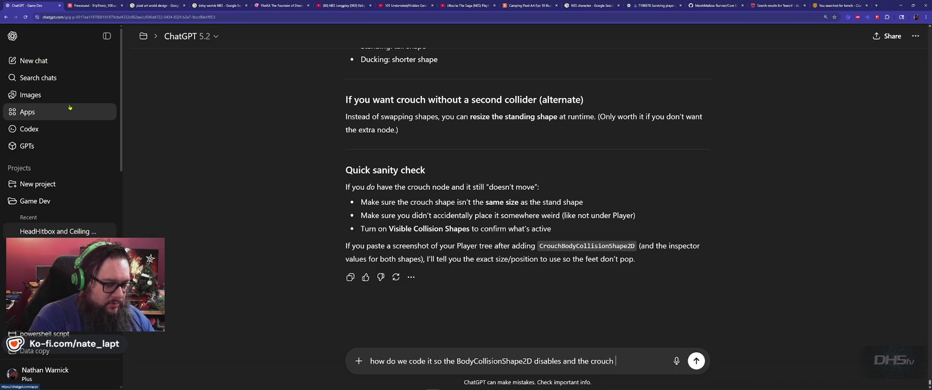
pyautogui.press('BackSpace')
pyautogui.press('BackSpace')
pyautogui.press('BackSpace')
pyautogui.press('BackSpace')
pyautogui.press('BackSpace')
pyautogui.press('BackSpace')
pyautogui.press('BackSpace')
pyautogui.write('new')
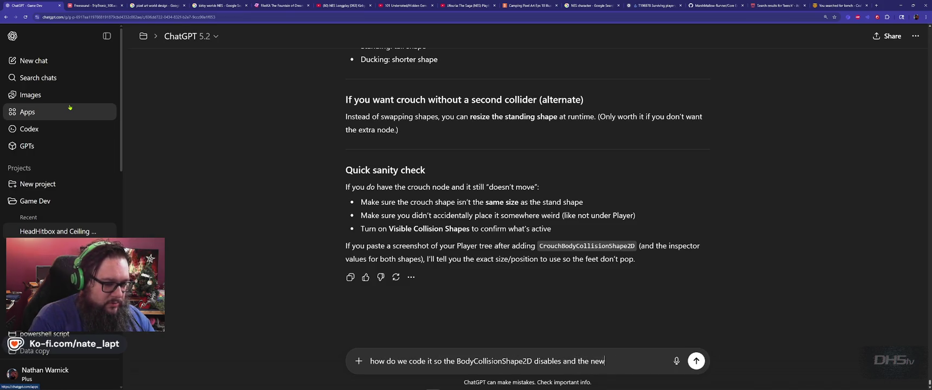
# - Complete the question with CrouchBodyCollisionShape2D 'enables?' and send it
pyautogui.hotkey('alt', 'Tab')
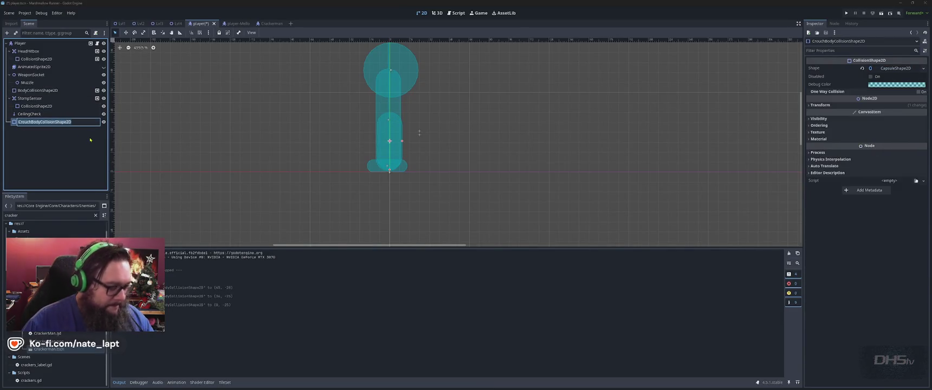
pyautogui.press('Return')
pyautogui.hotkey('alt', 'Tab')
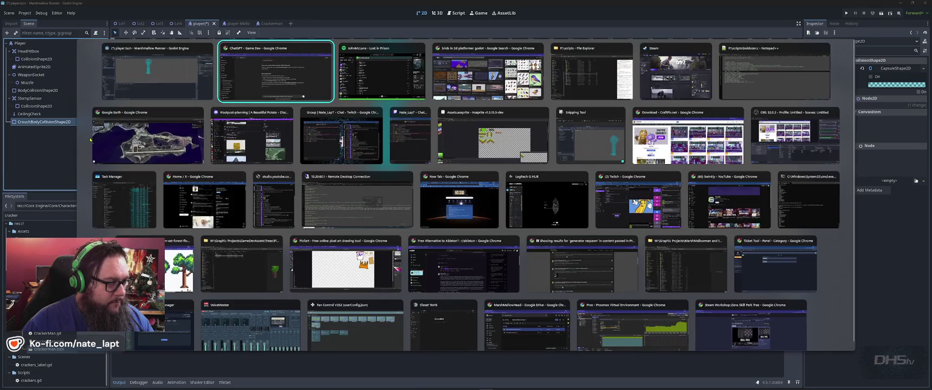
pyautogui.hotkey('ctrl', 'v')
pyautogui.write('enables?')
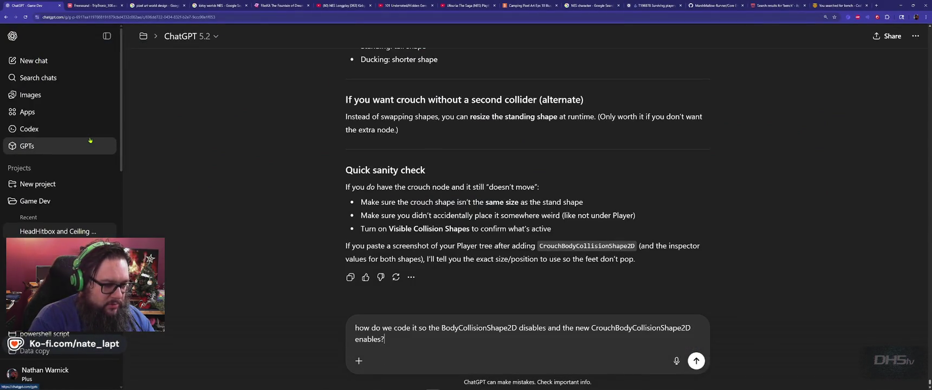
pyautogui.press('Return')
pyautogui.hotkey('alt', 'Tab')
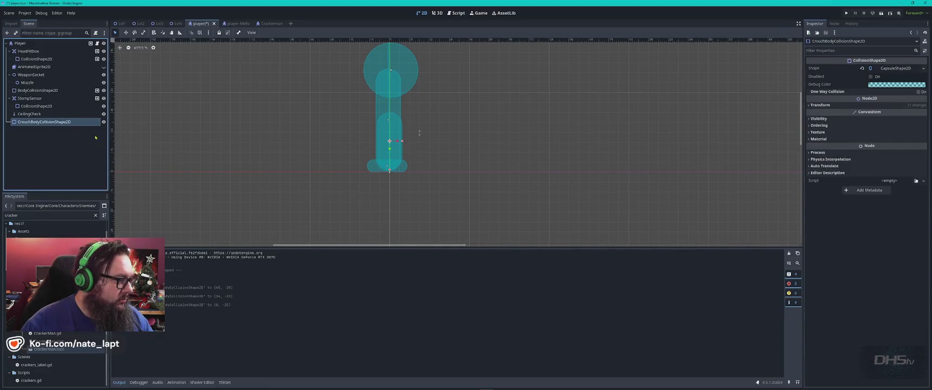
# - Move CrouchBodyCollisionShape2D directly below BodyCollisionShape2D in the Scene dock
pyautogui.moveTo(49, 122); pyautogui.dragTo(52, 95)
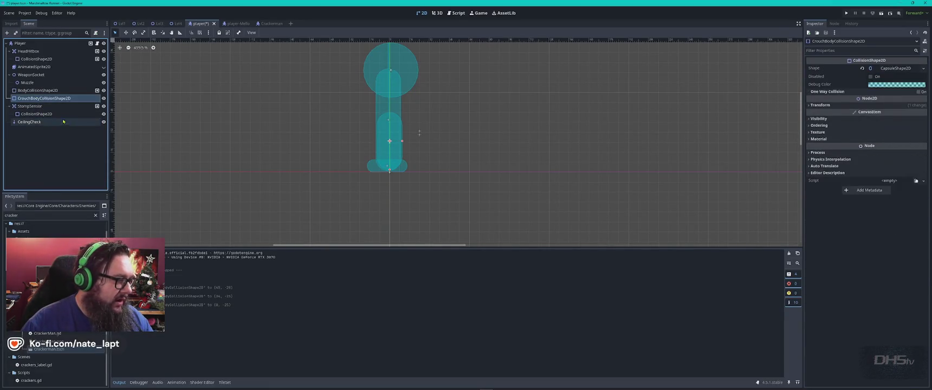
pyautogui.click(26, 161)
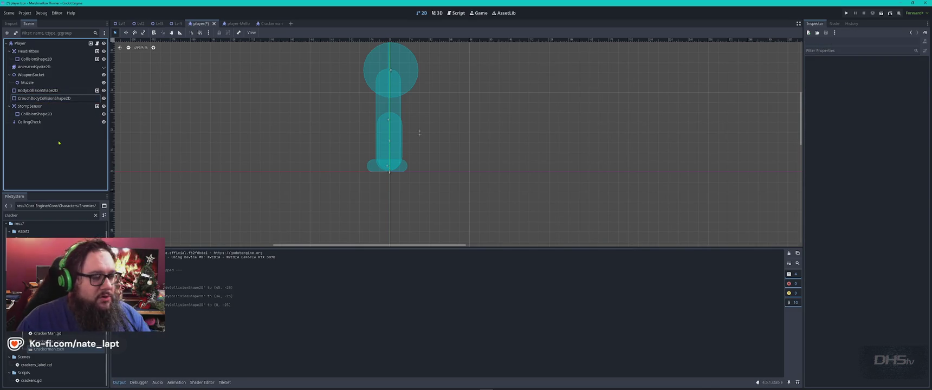
pyautogui.hotkey('alt', 'Tab')
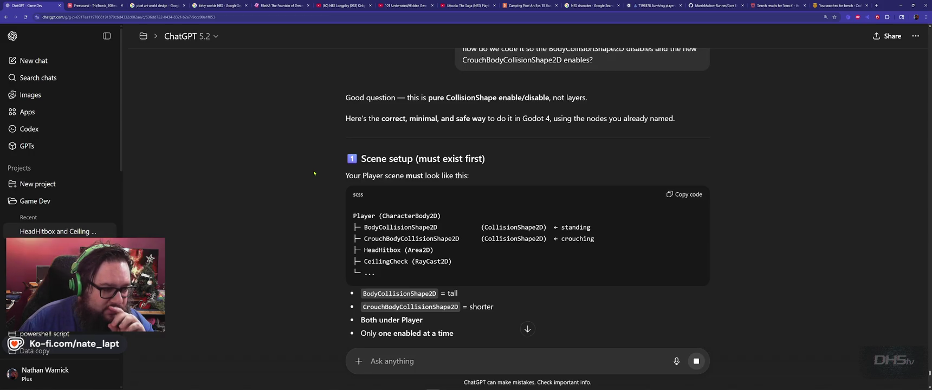
# - Scroll to ChatGPT's onready collider references, then bring up player.gd in Godot
pyautogui.scroll(-3, 314, 172)
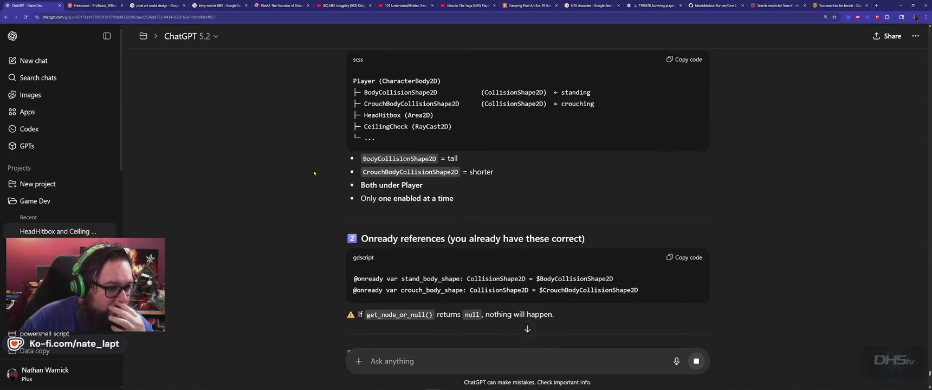
pyautogui.scroll(-2, 314, 173)
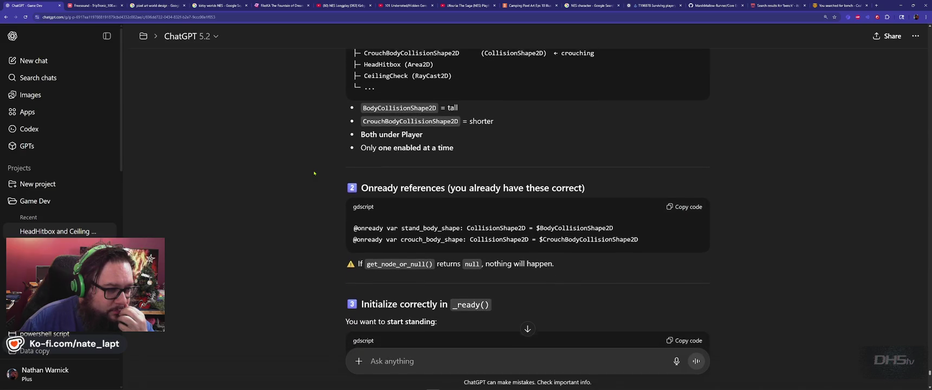
pyautogui.scroll(-1, 314, 173)
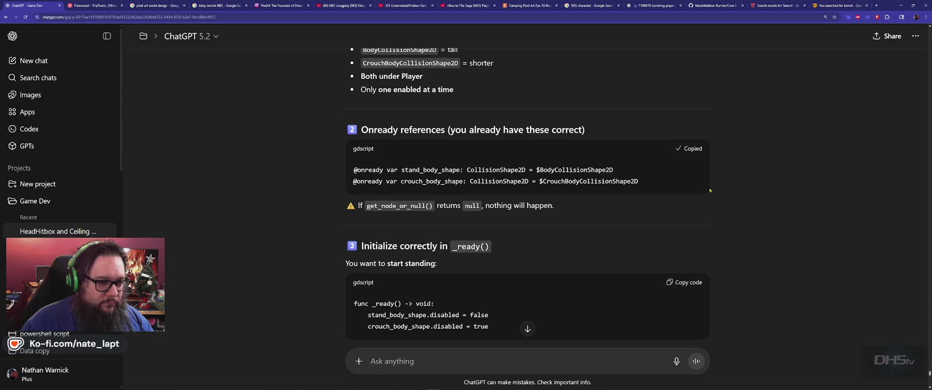
pyautogui.hotkey('alt', 'Tab')
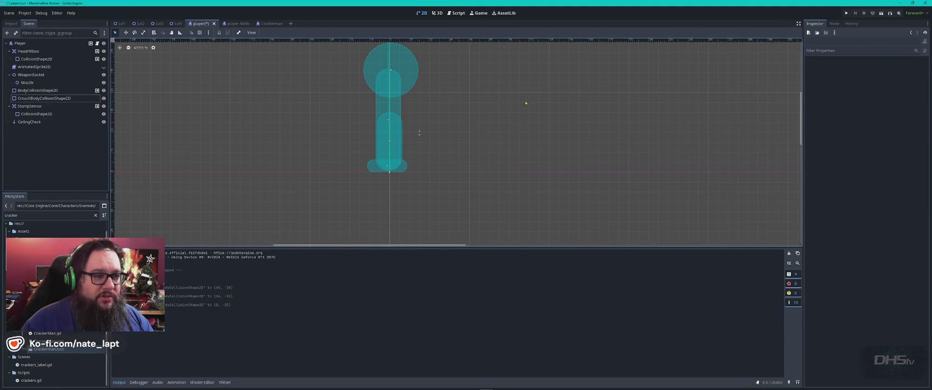
pyautogui.click(456, 12)
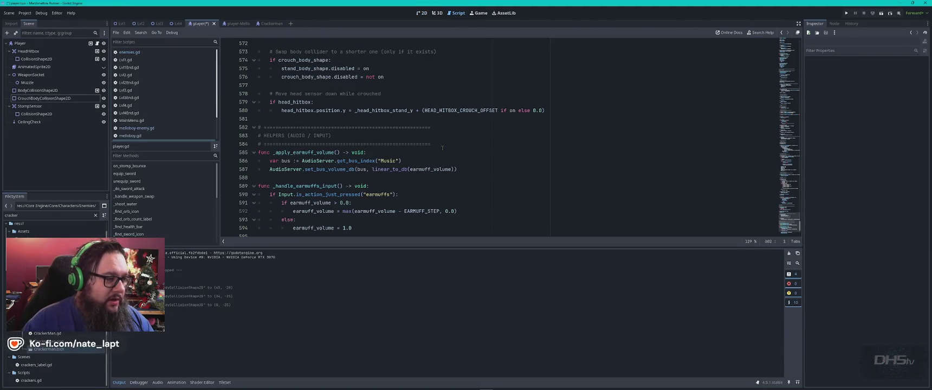
# - Replace the old collider declaration with the pasted onready lines, each on its own line
pyautogui.scroll(-2, 142, 127)
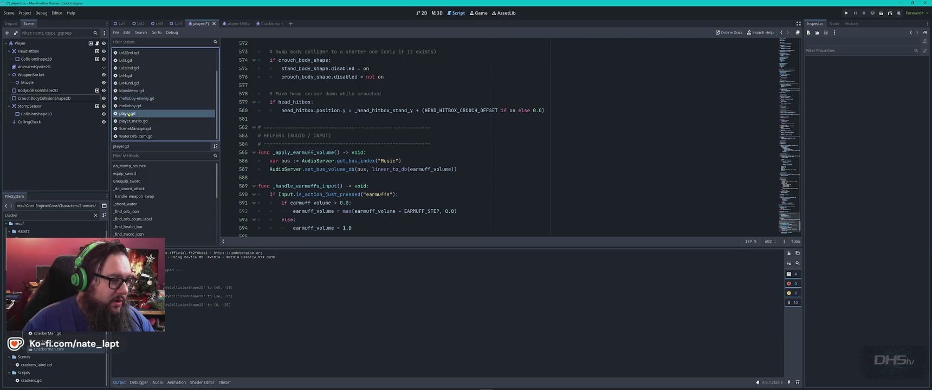
pyautogui.click(497, 142)
pyautogui.hotkey('ctrl', 'Home')
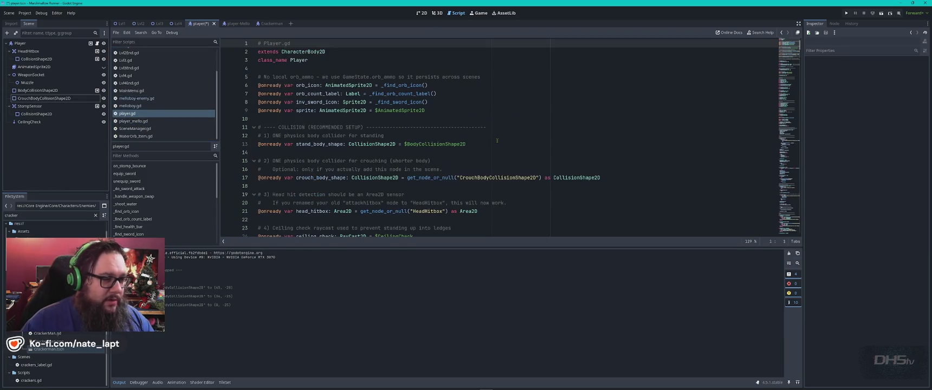
pyautogui.click(482, 144)
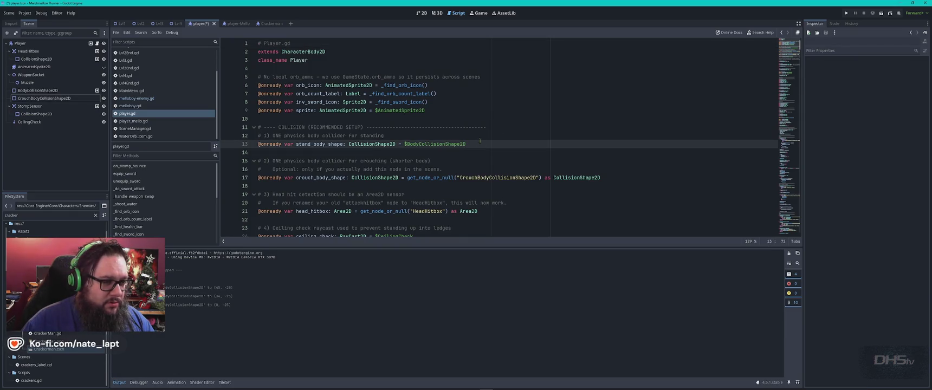
pyautogui.write('@onready var stand_body_shape: CollisionShape2D = $BodyCollisionShape2D @onready var crouch_body_shape: CollisionShape2D = $CrouchBodyCollisionShape2D')
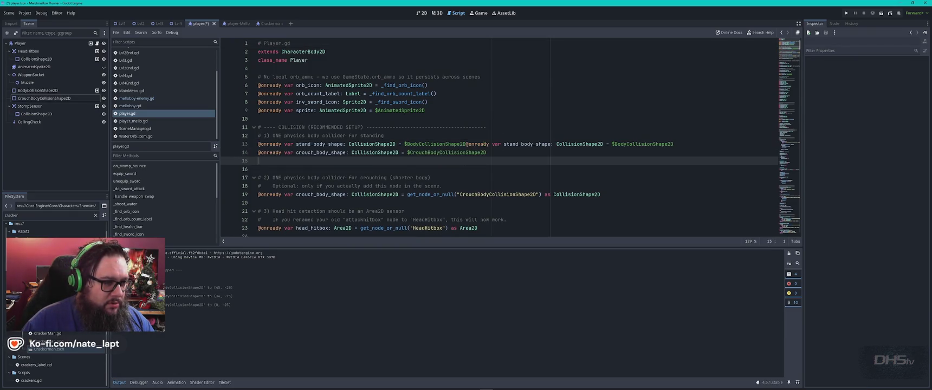
pyautogui.hotkey('ctrl', 'z')
pyautogui.hotkey('ctrl', 'z')
pyautogui.write('@onready var stand_body_shape: CollisionShape2D = $BodyCollisionShape2D @onready var crouch_body_shape: CollisionShape2D = $CrouchBodyCollisionShape2D')
pyautogui.click(384, 135)
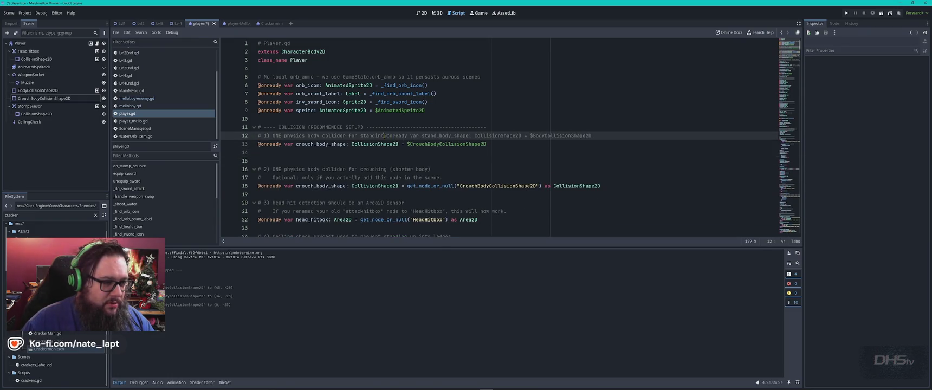
pyautogui.press('Return')
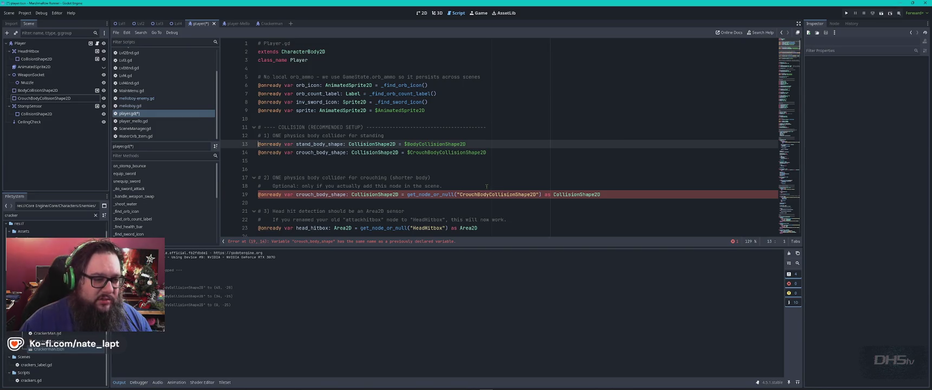
# - Delete the duplicate crouch_body_shape line and set line 18 to $CrouchBodyCollisionShape2D
pyautogui.scroll(-2, 485, 185)
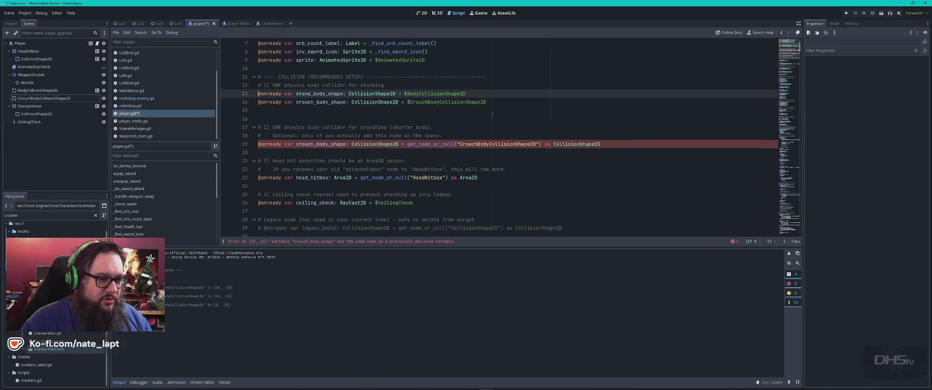
pyautogui.moveTo(489, 93); pyautogui.dragTo(489, 101)
pyautogui.press('BackSpace')
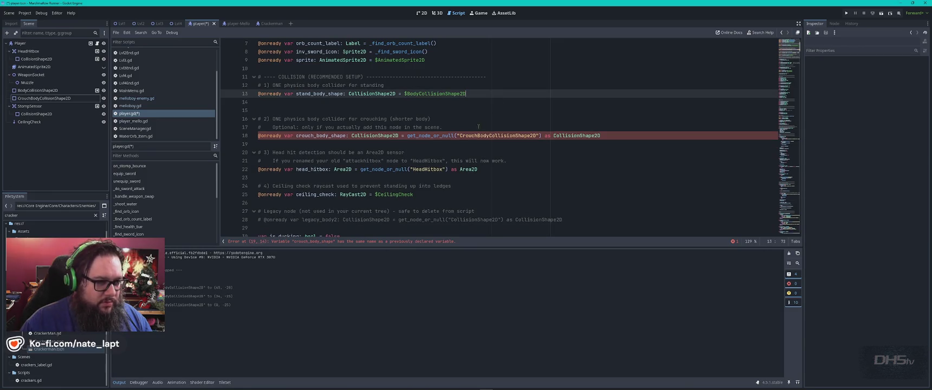
pyautogui.moveTo(407, 135); pyautogui.dragTo(616, 135)
pyautogui.write('$CrouchBodyCollisionShape2D')
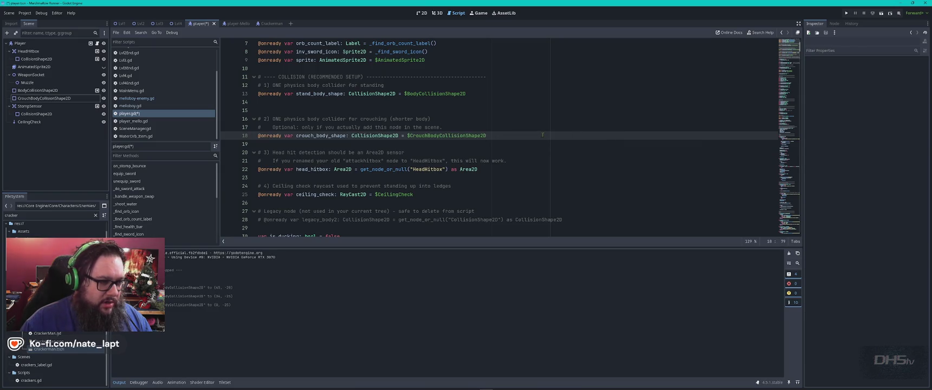
pyautogui.hotkey('alt', 'Tab')
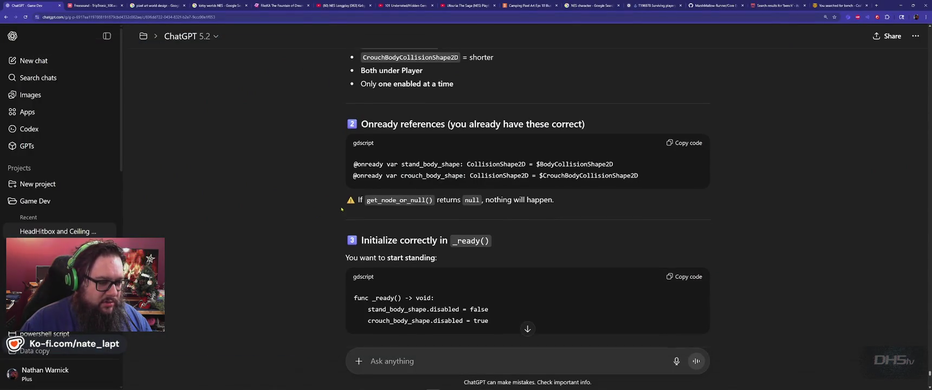
# - Locate ChatGPT's suggested _ready function and stand_body_shape in player.gd
pyautogui.scroll(-3, 302, 221)
pyautogui.doubleClick(465, 57)
pyautogui.hotkey('ctrl', 'c')
pyautogui.hotkey('alt', 'Tab')
pyautogui.hotkey('ctrl', 'f')
pyautogui.hotkey('ctrl', 'v')
pyautogui.press('Return')
pyautogui.press('Escape')
pyautogui.hotkey('alt', 'Tab')
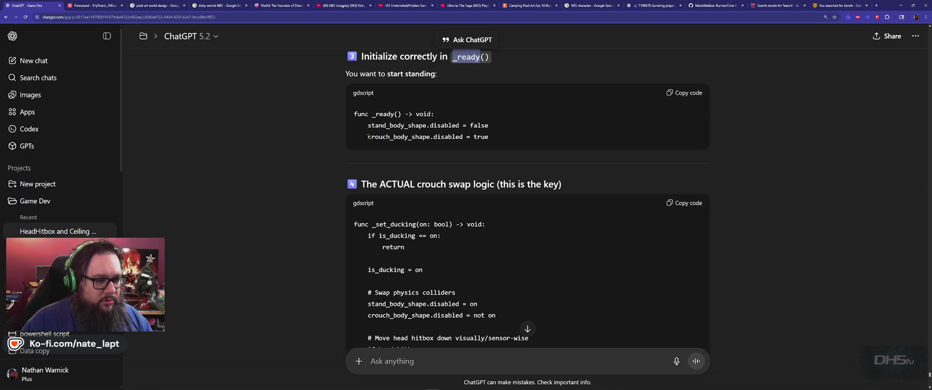
pyautogui.doubleClick(400, 125)
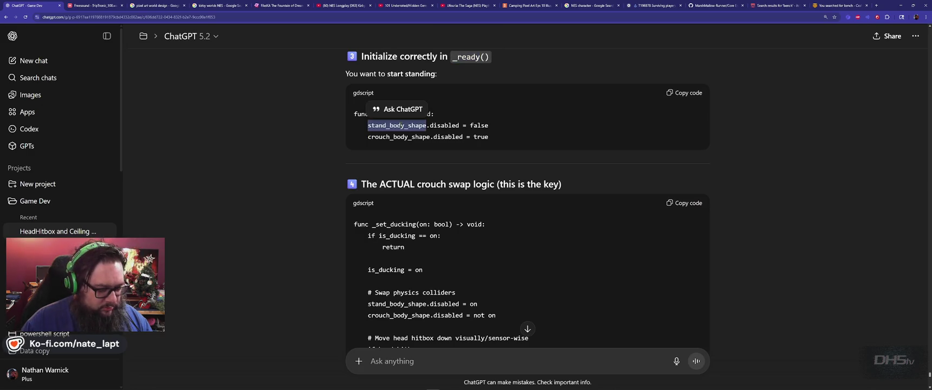
pyautogui.hotkey('alt', 'Tab')
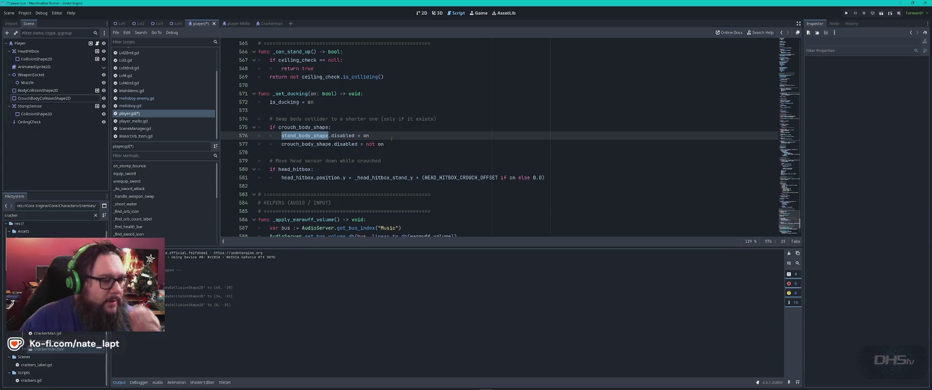
# - Compare the snippet with the script and search player.gd for stand_body_shape's two matches
pyautogui.hotkey('alt', 'Tab')
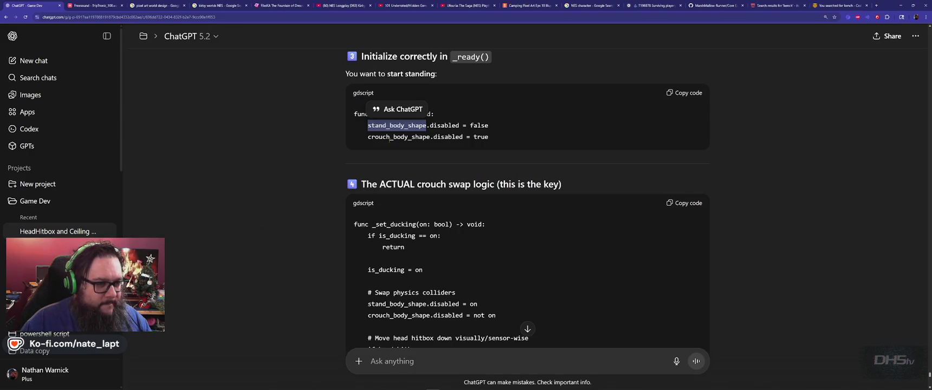
pyautogui.hotkey('alt', 'Tab')
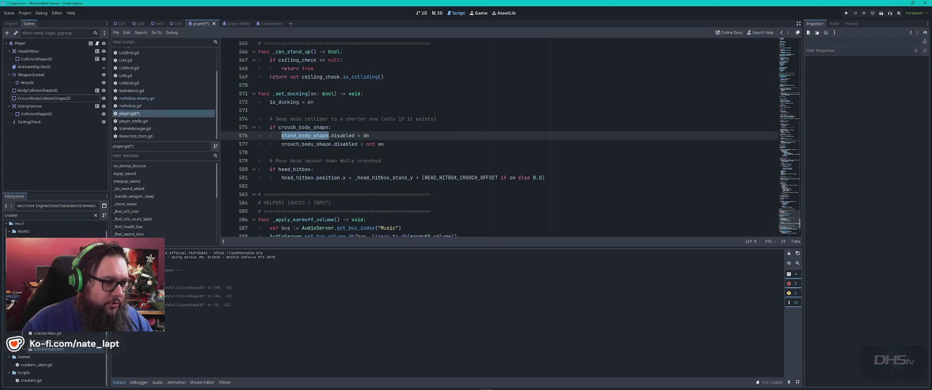
pyautogui.click(404, 137)
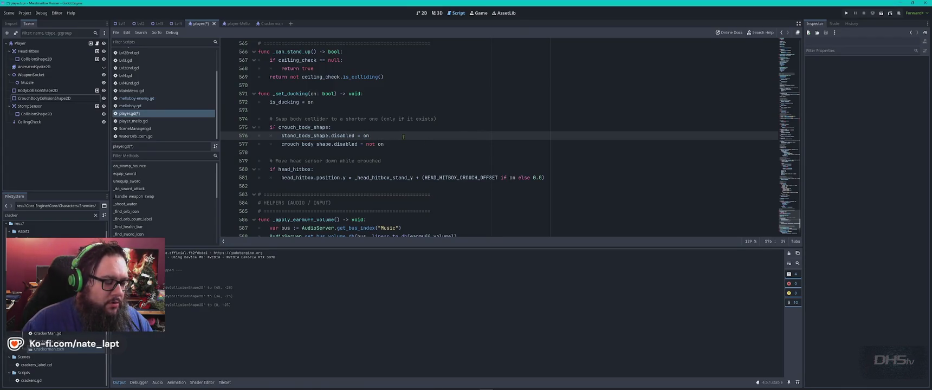
pyautogui.hotkey('alt', 'Tab')
pyautogui.click(344, 142)
pyautogui.hotkey('alt', 'Tab')
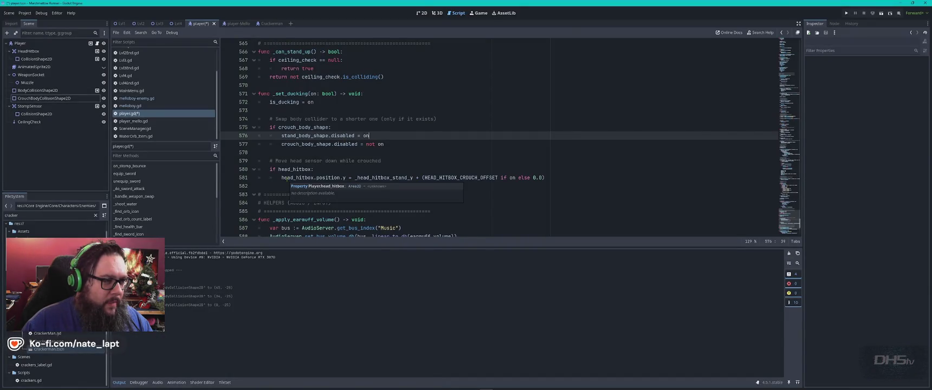
pyautogui.hotkey('ctrl', 'f')
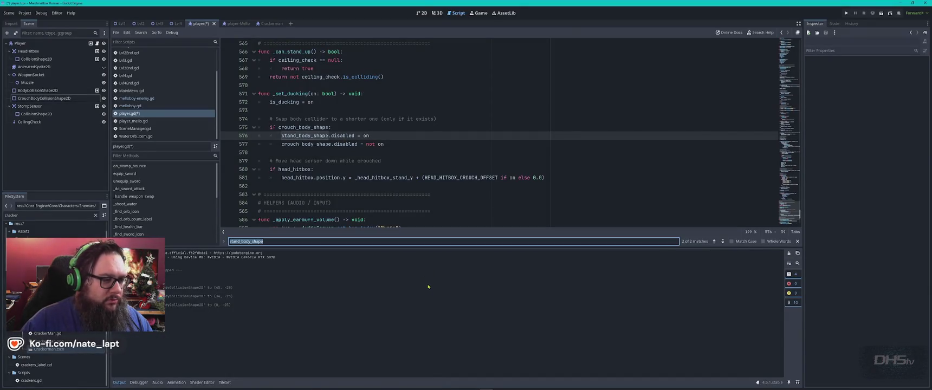
pyautogui.press('Return')
pyautogui.press('Return')
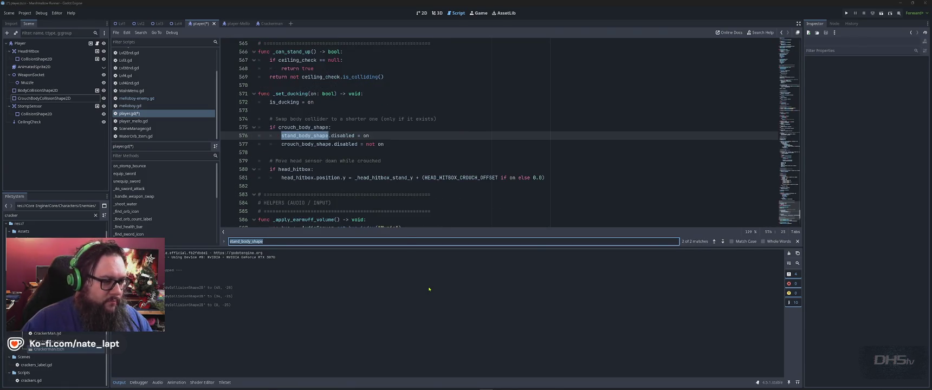
pyautogui.hotkey('alt', 'Tab')
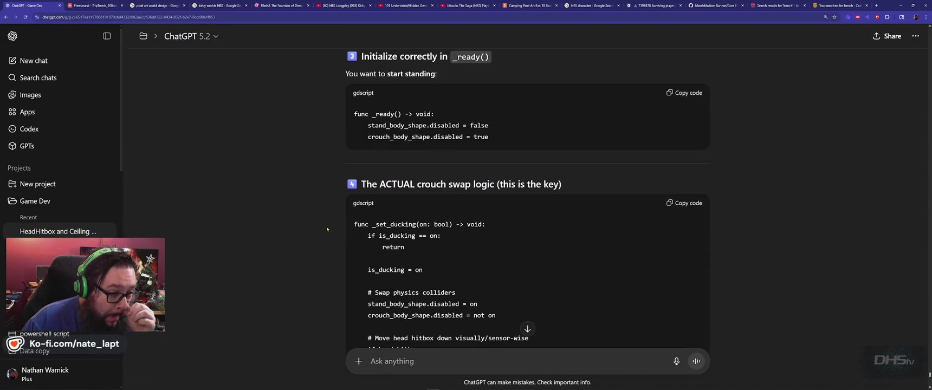
# - Compare ChatGPT's crouch collider swap logic with the crouch collider line in player.gd
pyautogui.scroll(-3, 327, 229)
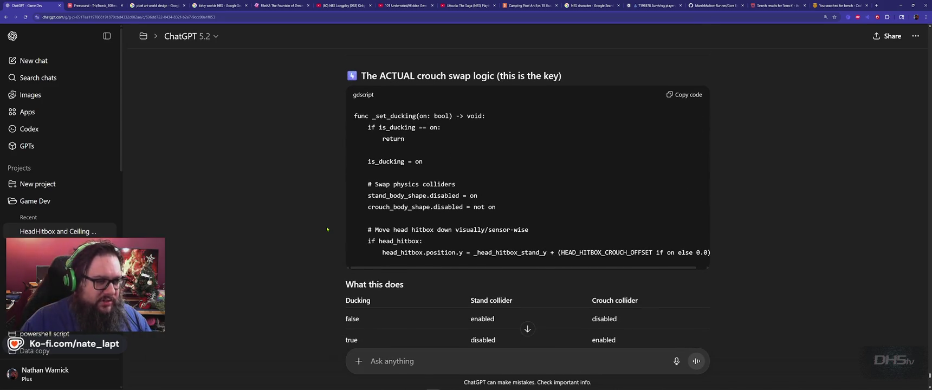
pyautogui.hotkey('alt', 'Tab')
pyautogui.hotkey('alt', 'Tab')
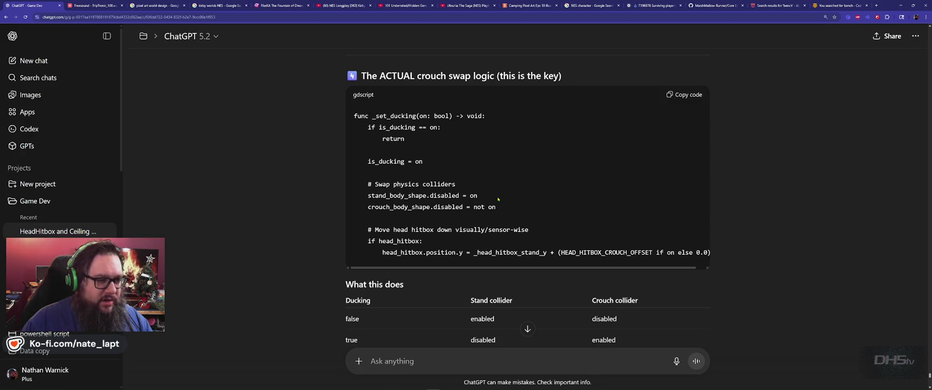
pyautogui.hotkey('alt', 'Tab')
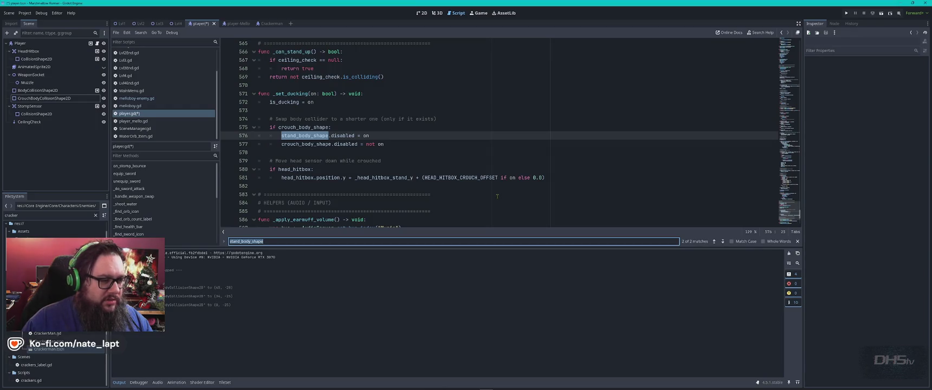
pyautogui.click(420, 144)
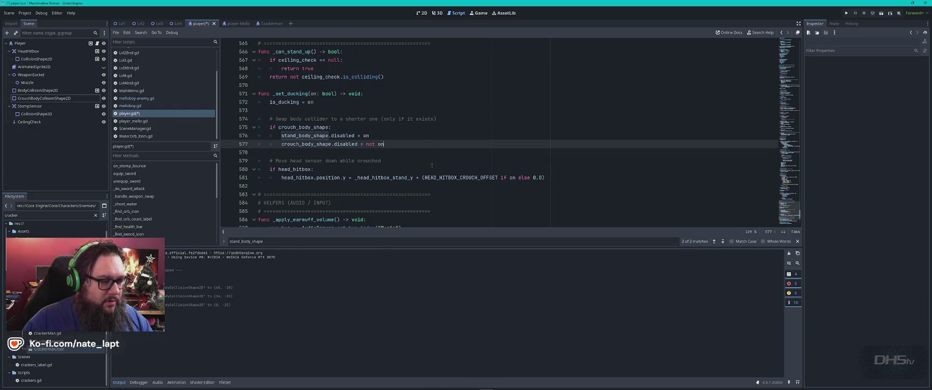
pyautogui.hotkey('alt', 'Tab')
# - Review the crouch trigger and _can_stand_up ceiling check sections against the script
pyautogui.moveTo(585, 271); pyautogui.dragTo(577, 271)
pyautogui.scroll(-3, 267, 192)
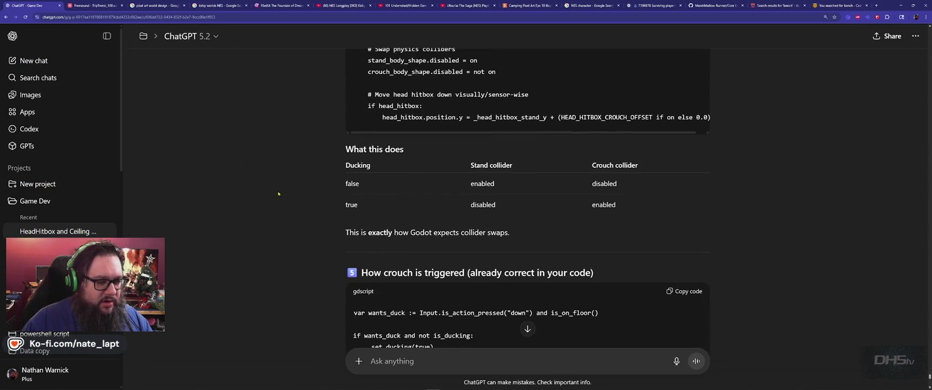
pyautogui.scroll(-2, 287, 200)
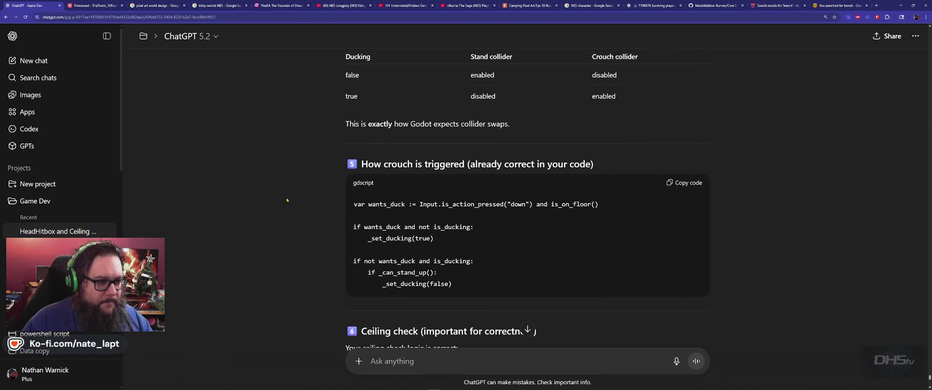
pyautogui.hotkey('alt', 'Tab')
pyautogui.hotkey('alt', 'Tab')
pyautogui.scroll(3, 468, 121)
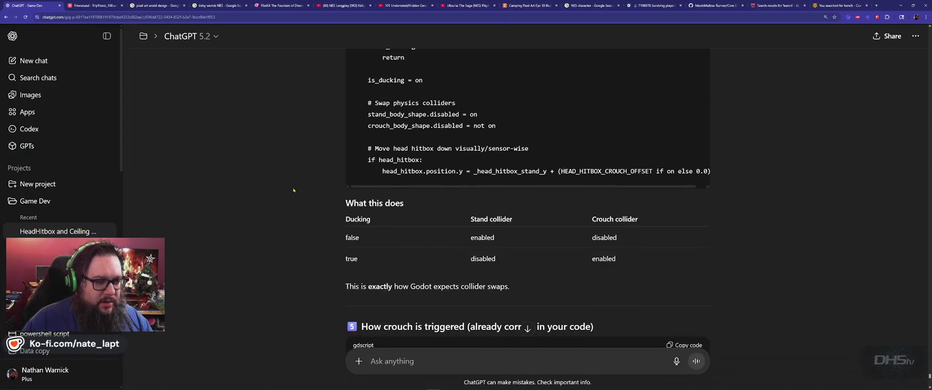
pyautogui.scroll(5, 468, 122)
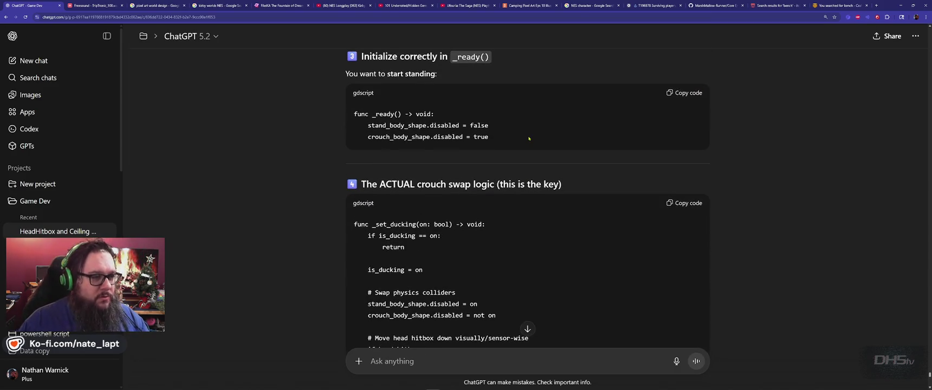
pyautogui.scroll(-10, 388, 167)
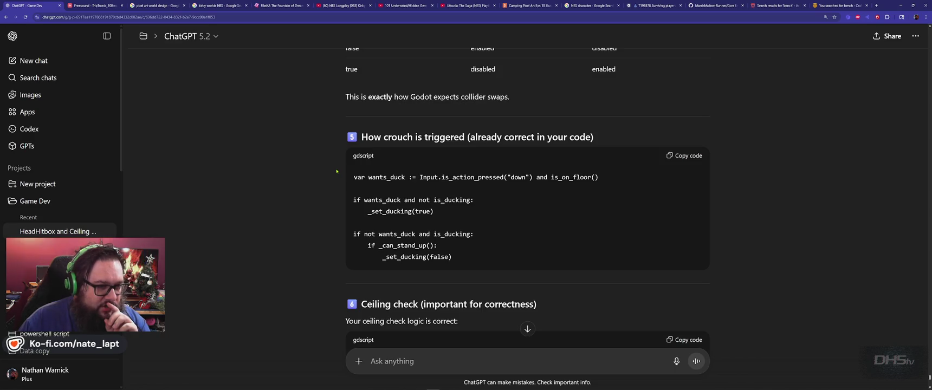
pyautogui.scroll(-2, 289, 203)
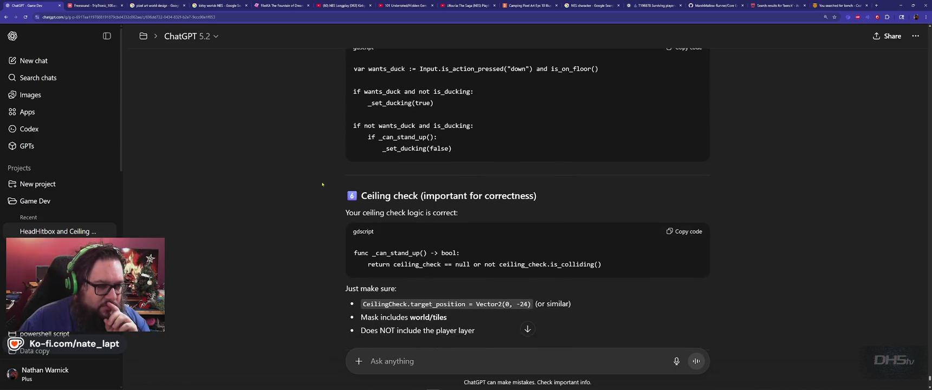
# - Read the 'How to verify', 'Common mistakes' and TL;DR is_ducking swap sections
pyautogui.scroll(-2, 325, 183)
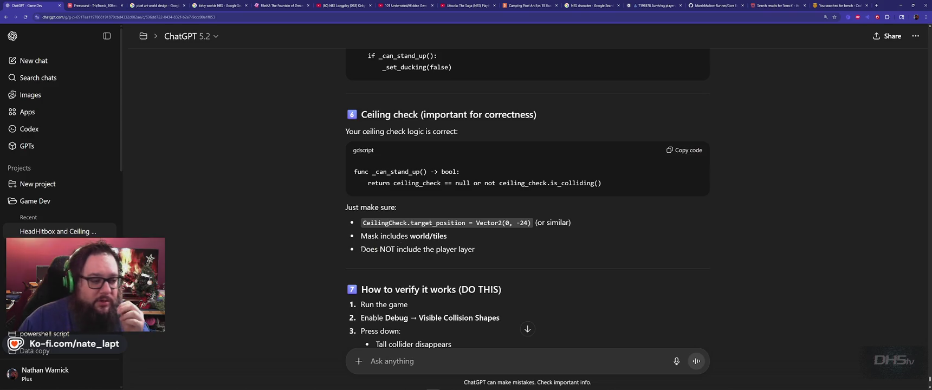
pyautogui.scroll(-3, 323, 251)
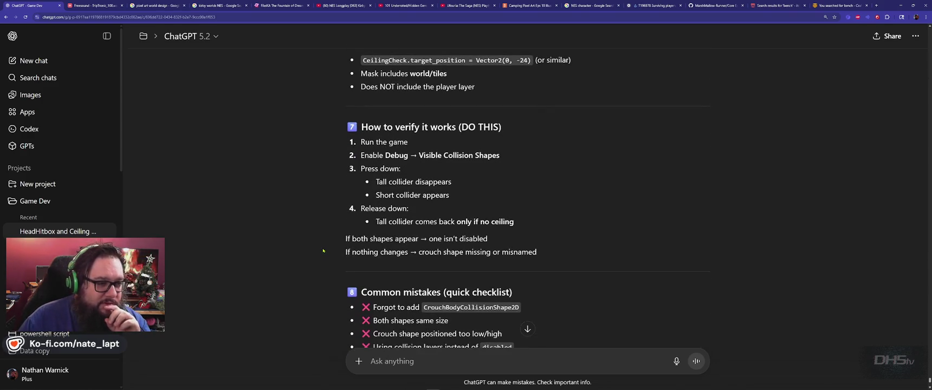
pyautogui.scroll(-3, 321, 187)
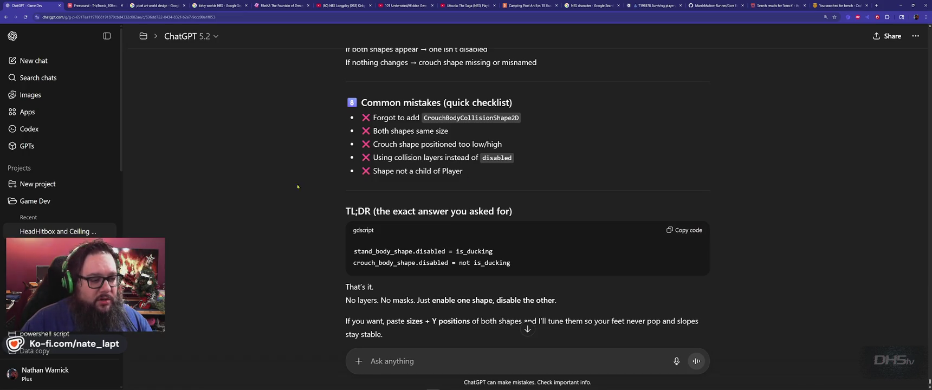
pyautogui.scroll(-2, 302, 187)
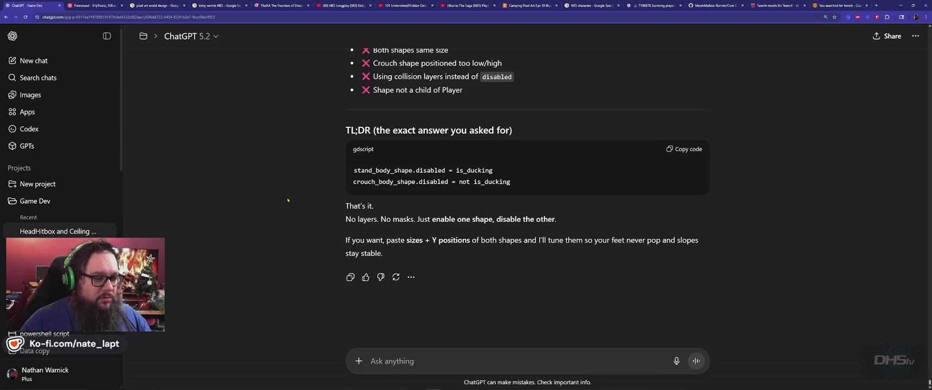
# - Copy 'stand_body_shape.disabled' from the ChatGPT answer and search for it in player.gd
pyautogui.doubleClick(382, 170)
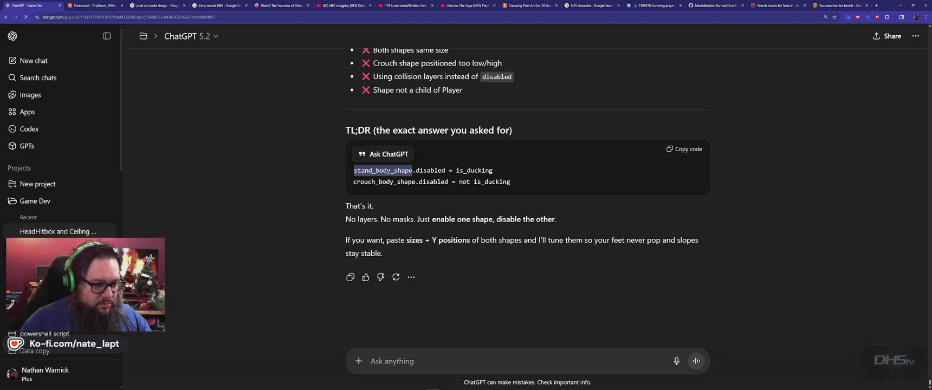
pyautogui.moveTo(445, 170); pyautogui.dragTo(354, 170)
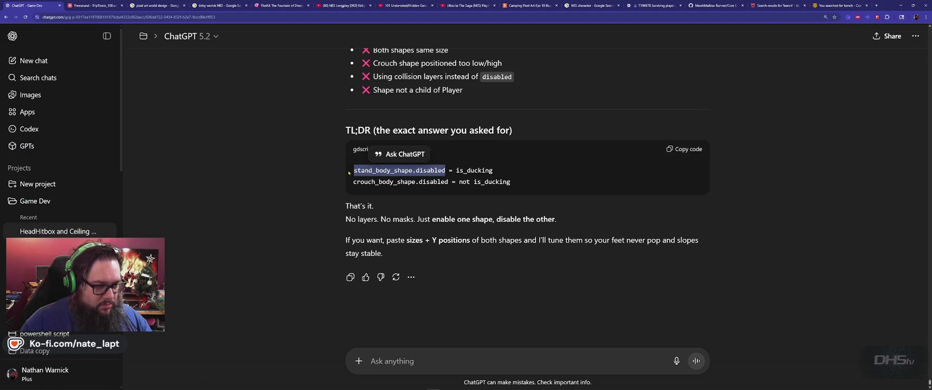
pyautogui.hotkey('alt', 'Tab')
pyautogui.hotkey('ctrl', 'f')
pyautogui.hotkey('ctrl', 'v')
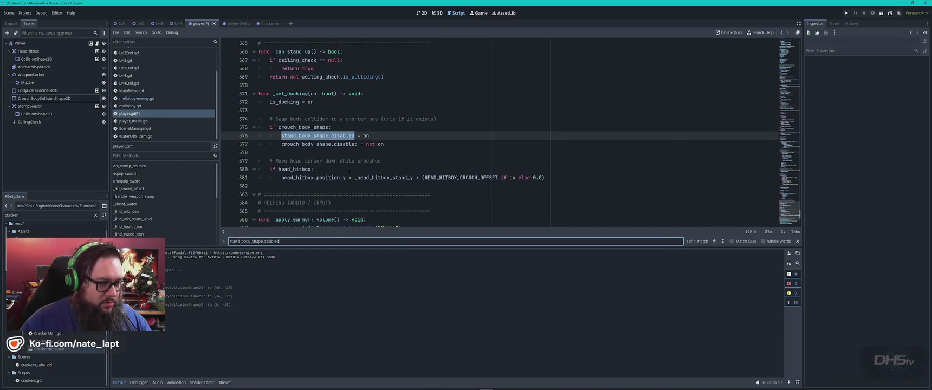
# - Step through every stand_body_shape mention in the ChatGPT answer down to the crouch swap code
pyautogui.hotkey('alt', 'Tab')
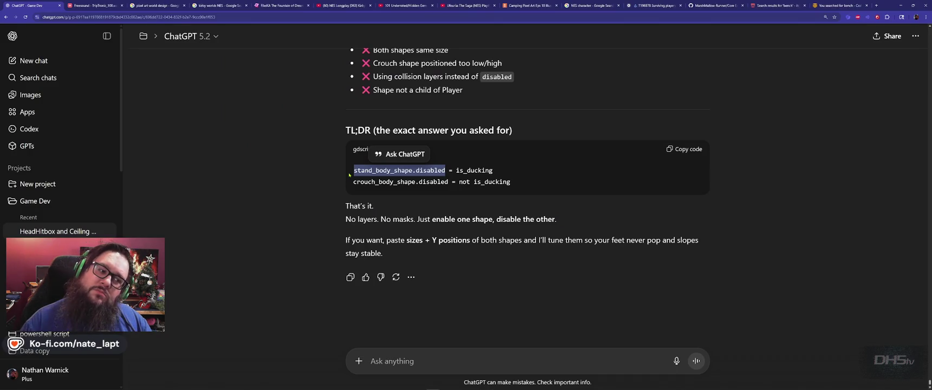
pyautogui.click(318, 191)
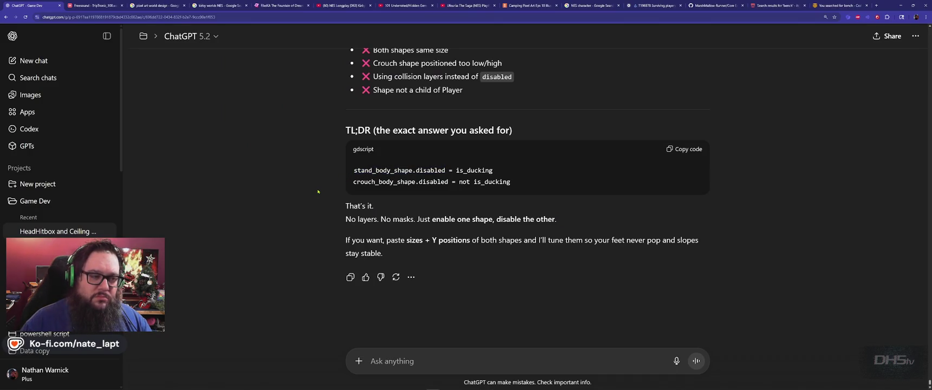
pyautogui.doubleClick(407, 171)
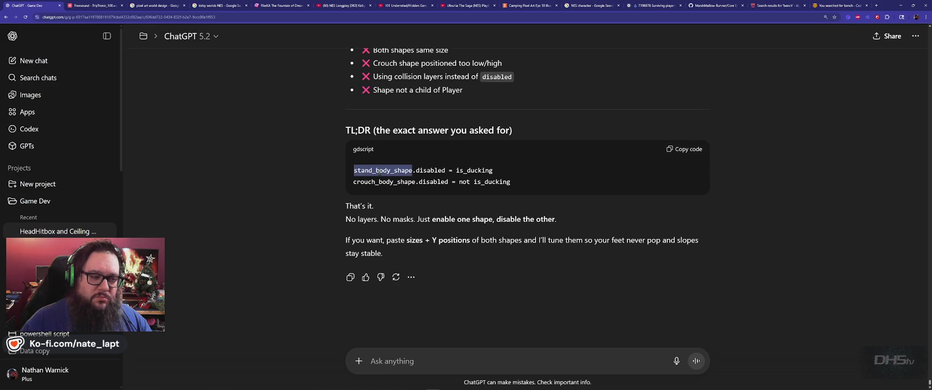
pyautogui.hotkey('ctrl', 'f')
pyautogui.press('Return')
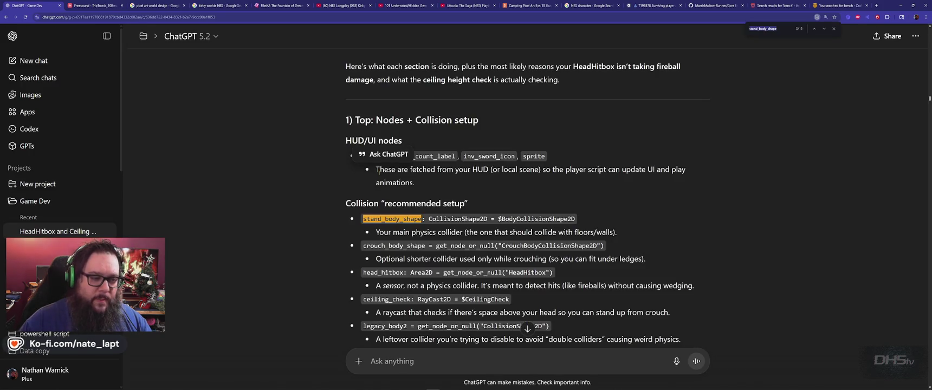
pyautogui.press('Return')
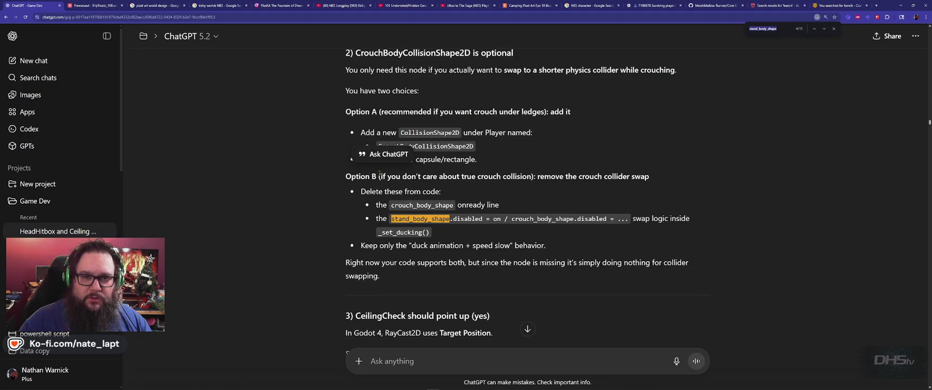
pyautogui.press('Return')
pyautogui.press('Return')
pyautogui.press('Return')
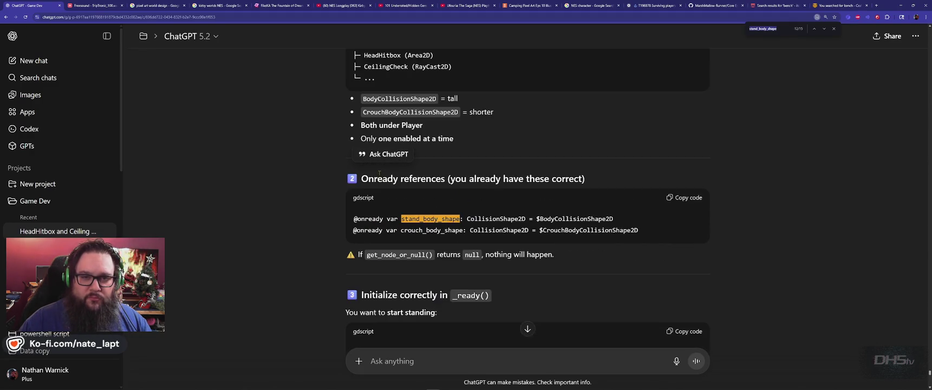
pyautogui.press('Return')
pyautogui.press('Return')
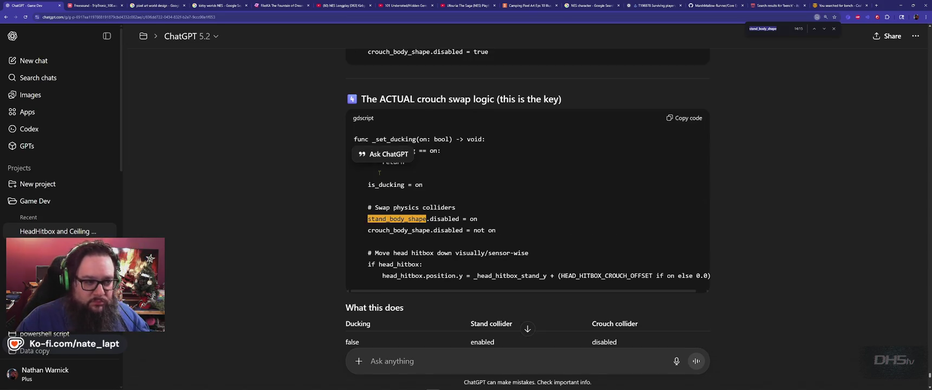
# - Back in Godot, save player.gd and launch the game with F5
pyautogui.hotkey('alt', 'Tab')
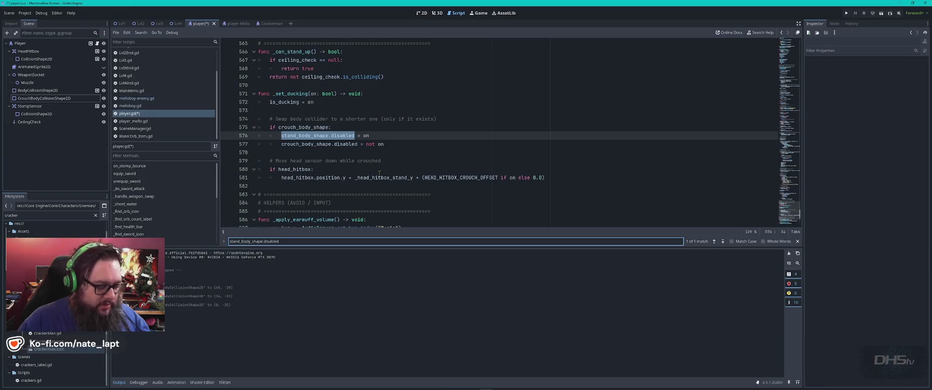
pyautogui.hotkey('ctrl', 's')
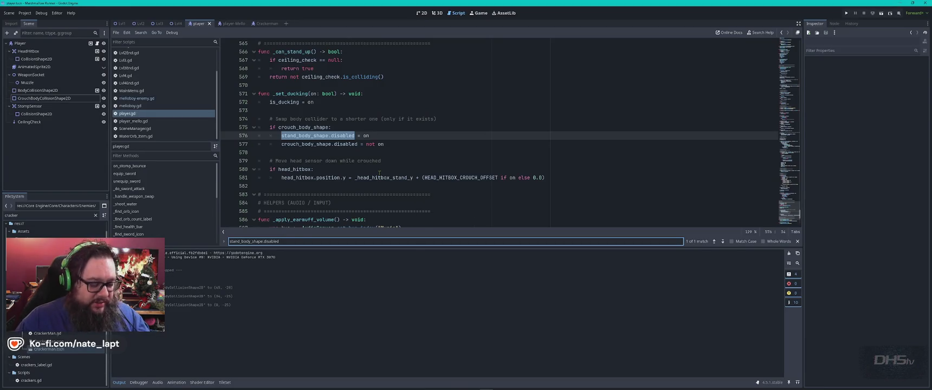
pyautogui.press('F5')
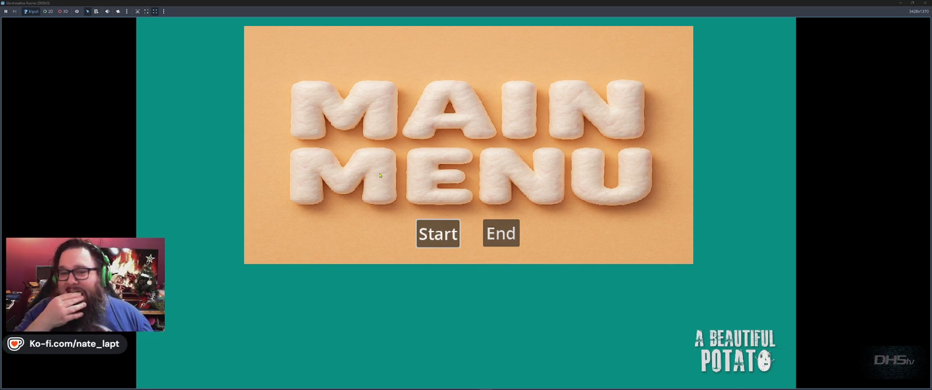
# - Start the game and run the player under the low platform and beside the big tree, jumping, then stop it
pyautogui.press('Return')
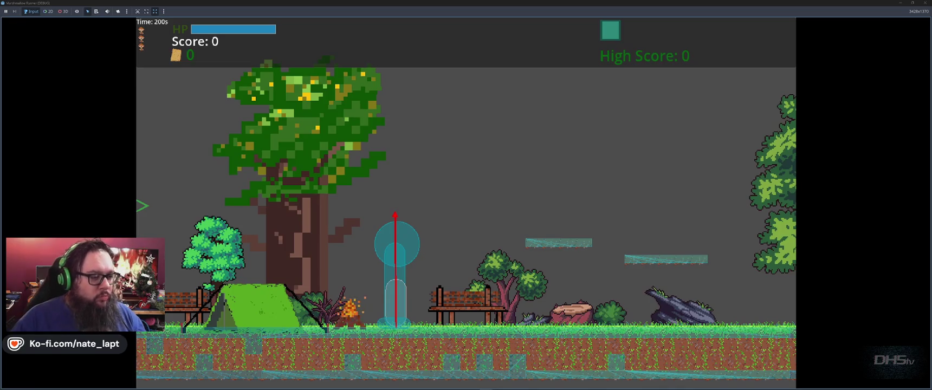
pyautogui.press('Right')
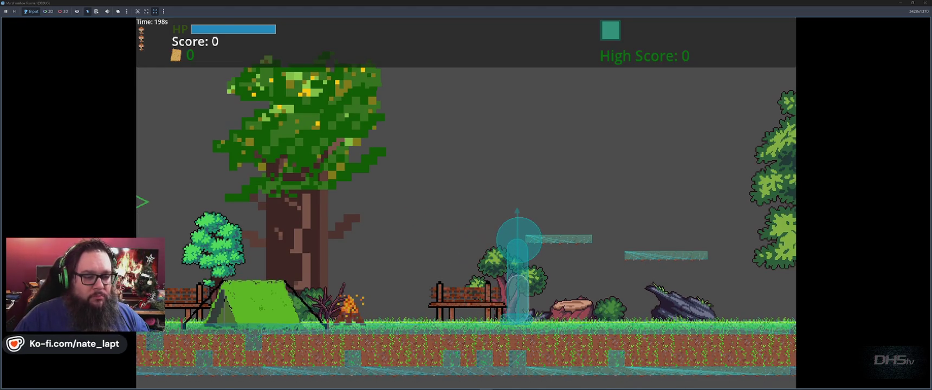
pyautogui.press('Left')
pyautogui.press('Right')
pyautogui.press('Left')
pyautogui.press('Right')
pyautogui.press('Right')
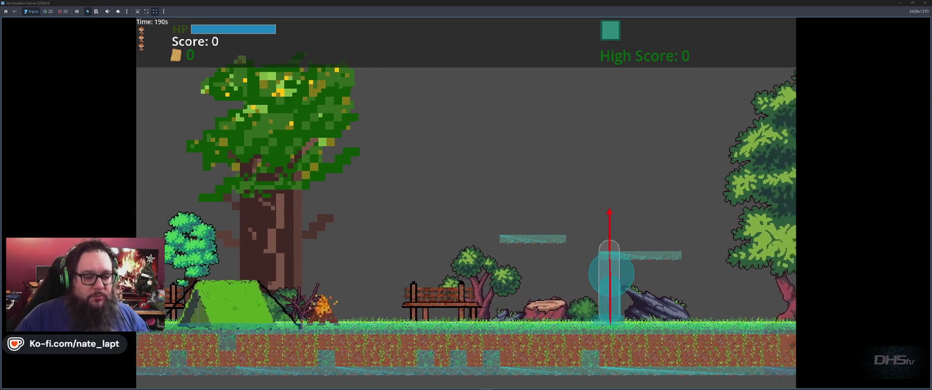
pyautogui.press('Right')
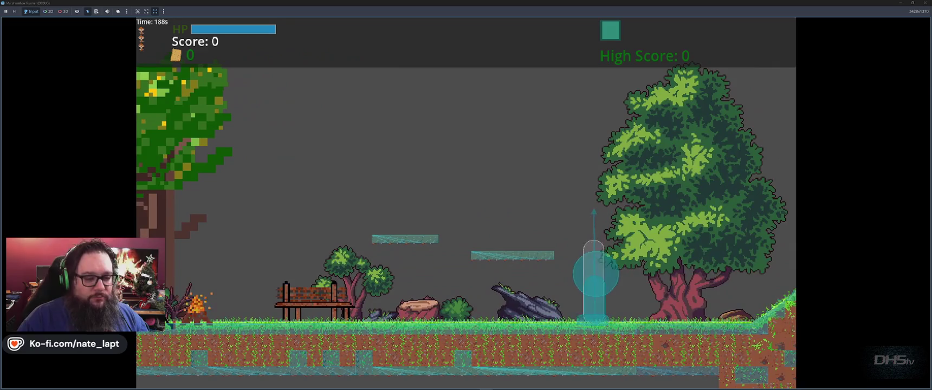
pyautogui.press('Left')
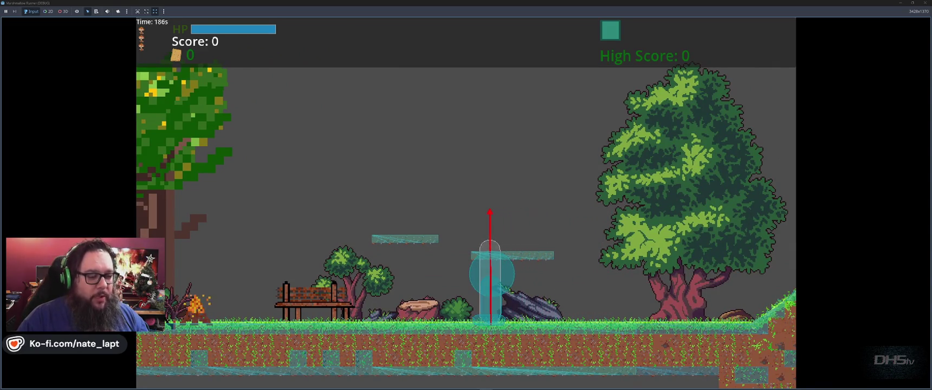
pyautogui.press('Left')
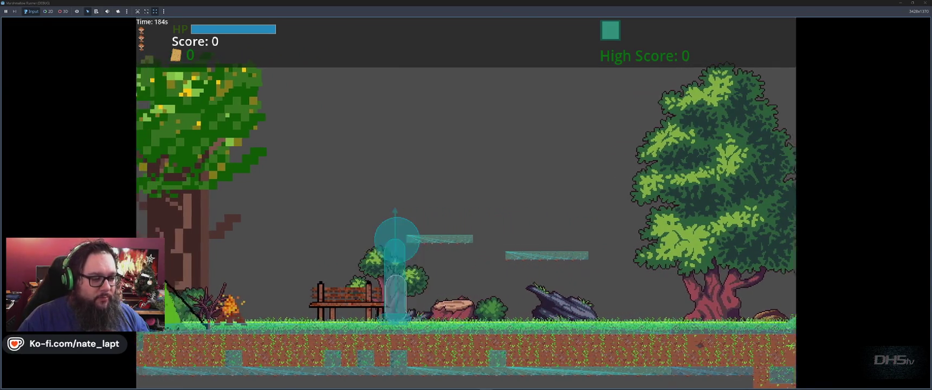
pyautogui.press('Right')
pyautogui.press('Right')
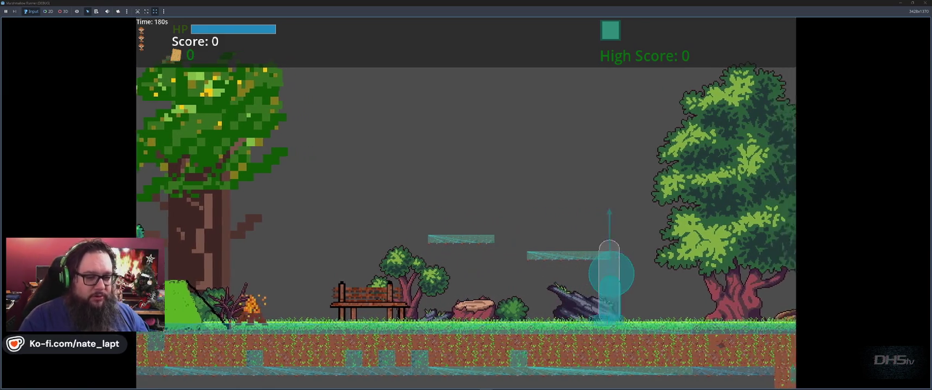
pyautogui.press('Right')
pyautogui.press('space')
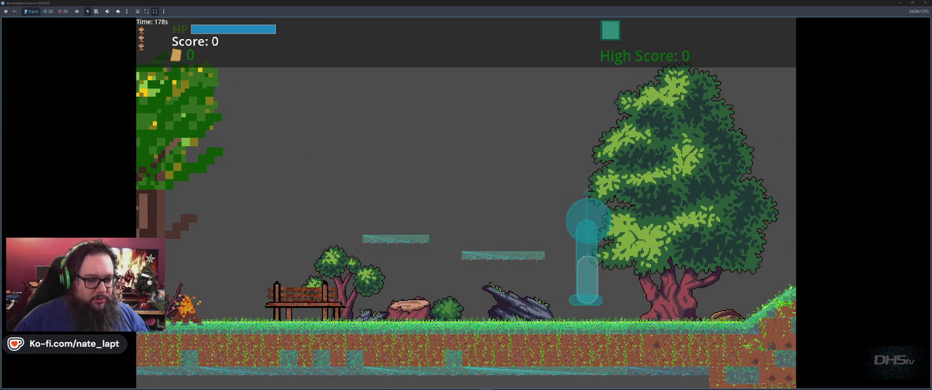
pyautogui.press('space')
pyautogui.press('Left')
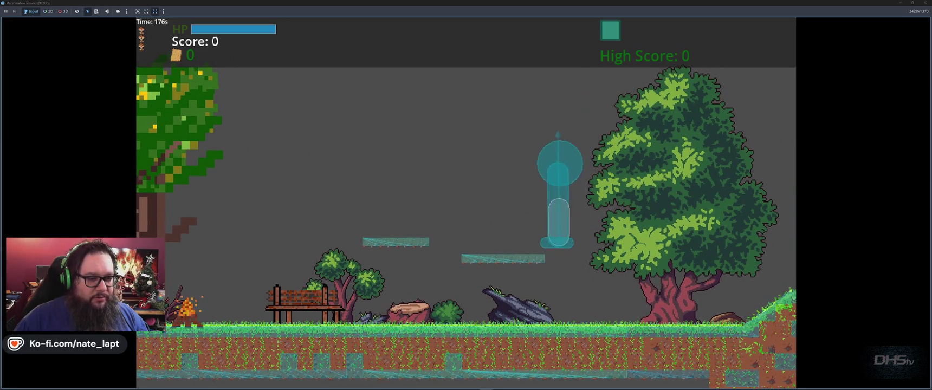
pyautogui.press('space')
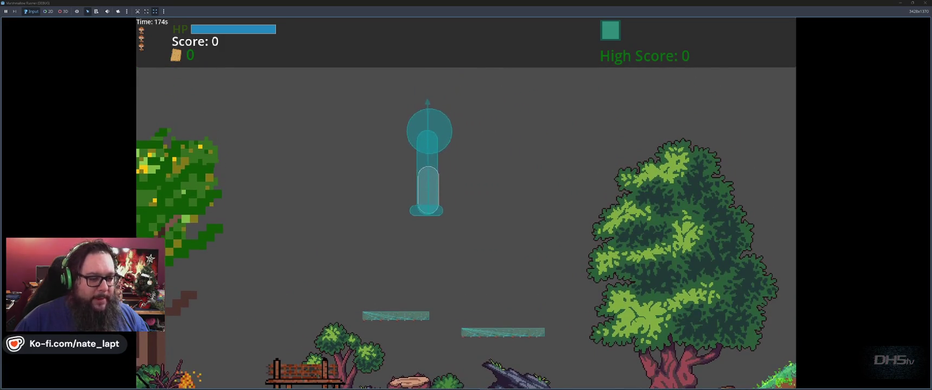
pyautogui.press('F8')
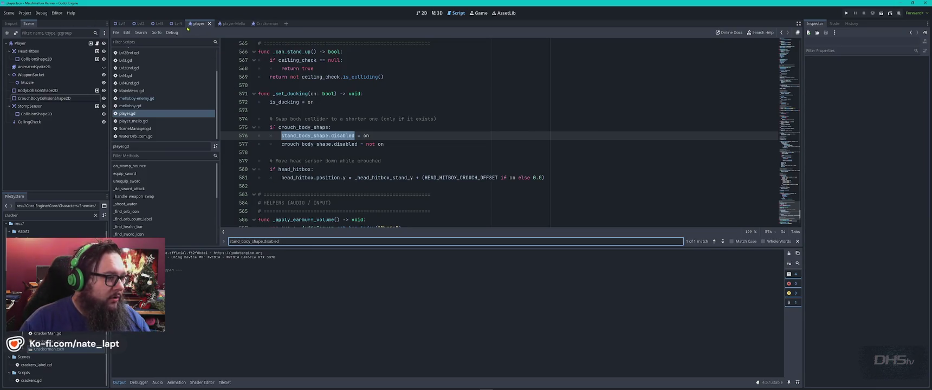
# - Make AnimatedSprite2D visible again, review the ChatGPT code, and return to player.gd
pyautogui.click(103, 67)
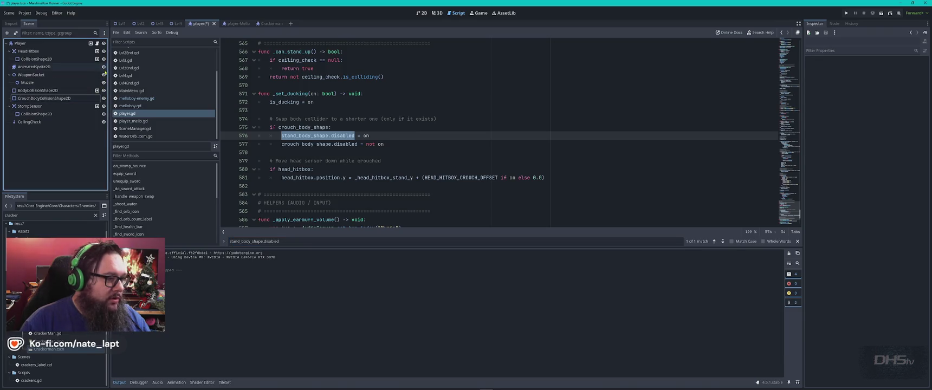
pyautogui.hotkey('alt', 'Tab')
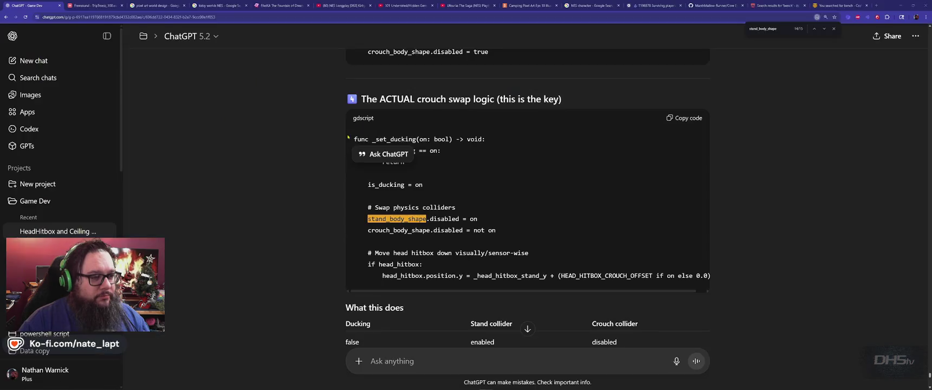
pyautogui.scroll(-15, 348, 139)
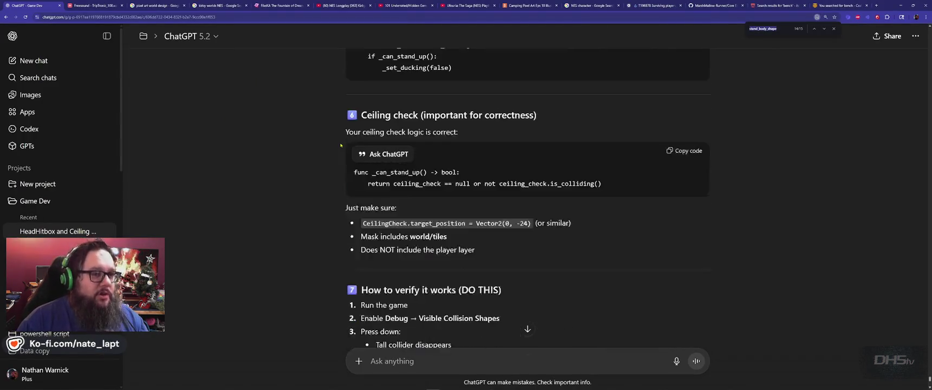
pyautogui.hotkey('alt', 'Tab')
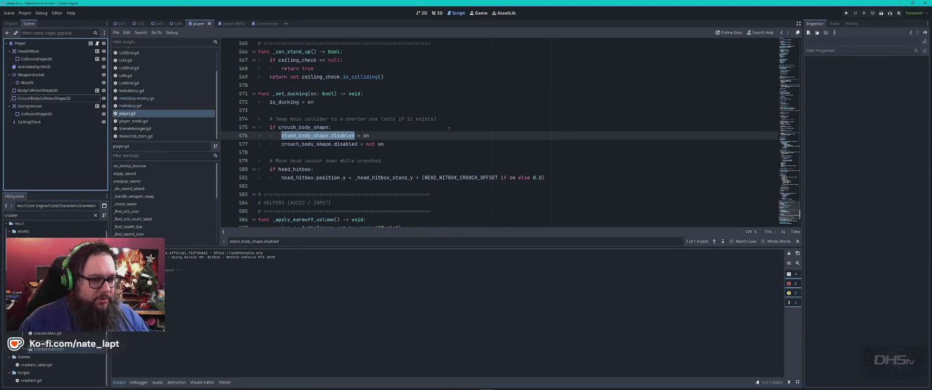
# - Delete the two floating platforms from the Lvl1 scene's tile map and run the game with F5
pyautogui.click(421, 13)
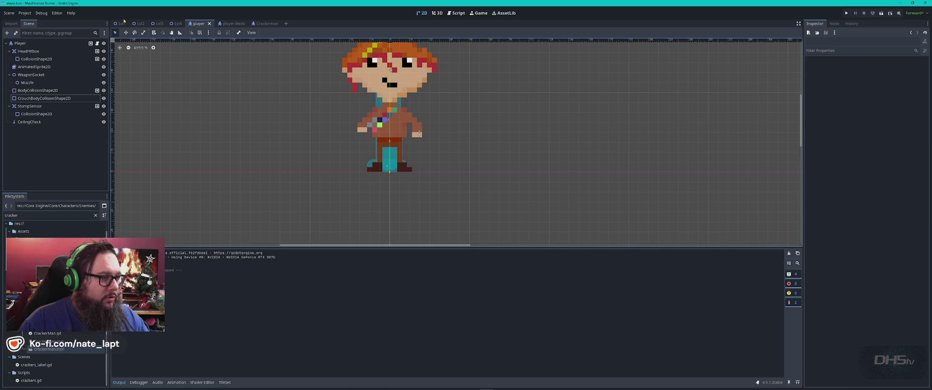
pyautogui.click(121, 24)
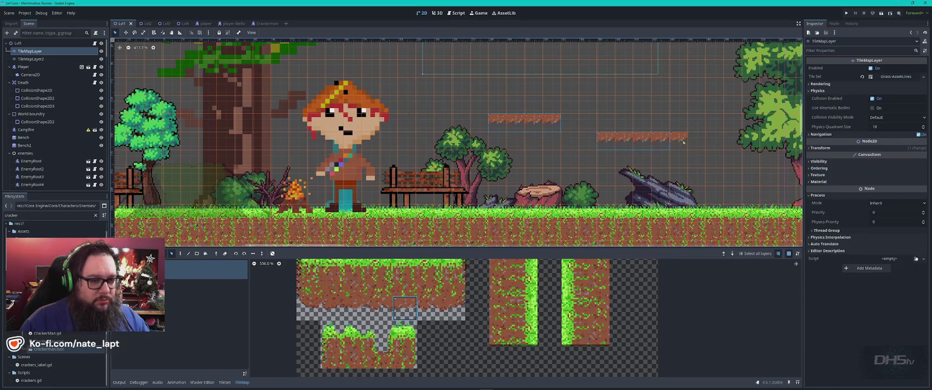
pyautogui.press('Delete')
pyautogui.scroll(5, 610, 129)
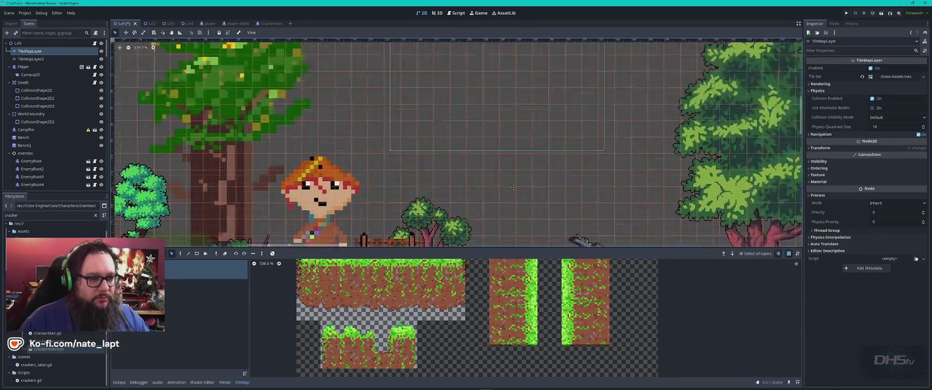
pyautogui.scroll(-7, 411, 160)
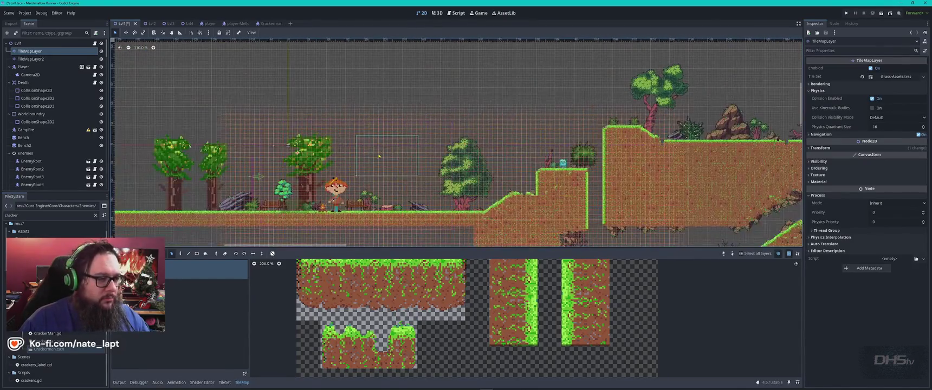
pyautogui.press('Escape')
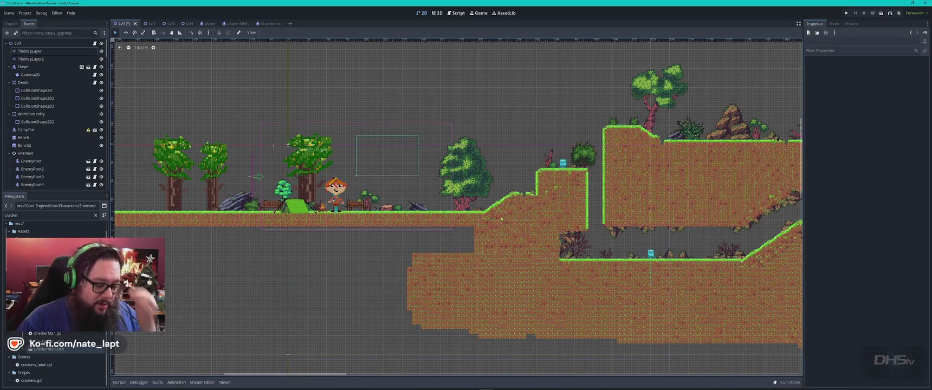
pyautogui.press('F5')
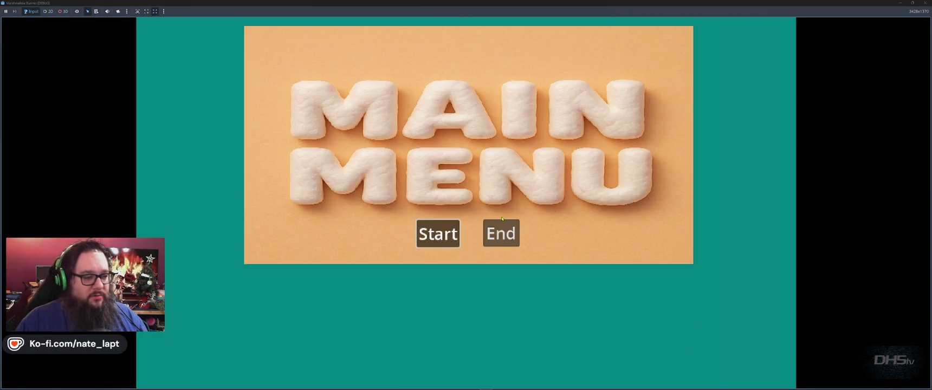
# - Start the game, run right jumping onto platforms and stomping enemies to a score of 600, then stop it
pyautogui.press('Return')
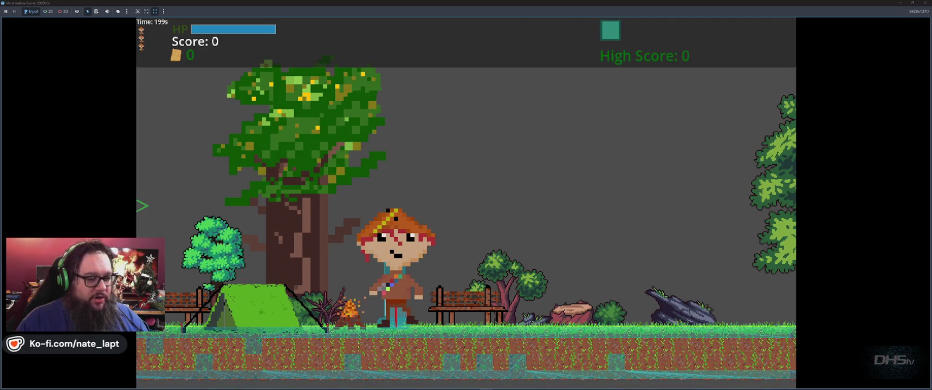
pyautogui.press('Right')
pyautogui.press('space')
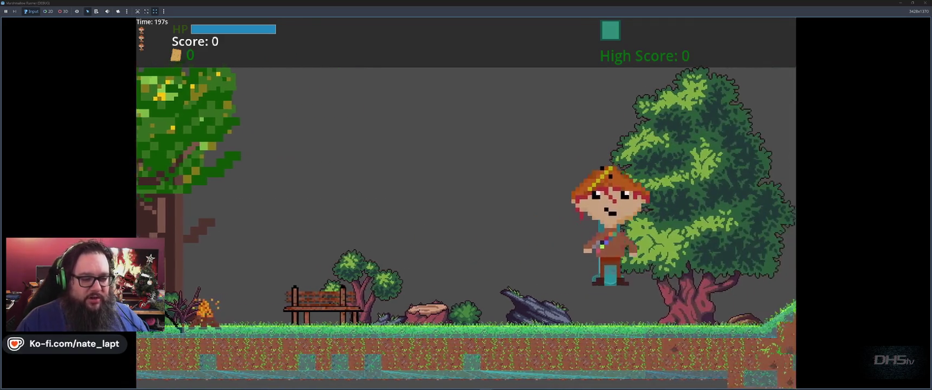
pyautogui.press('space')
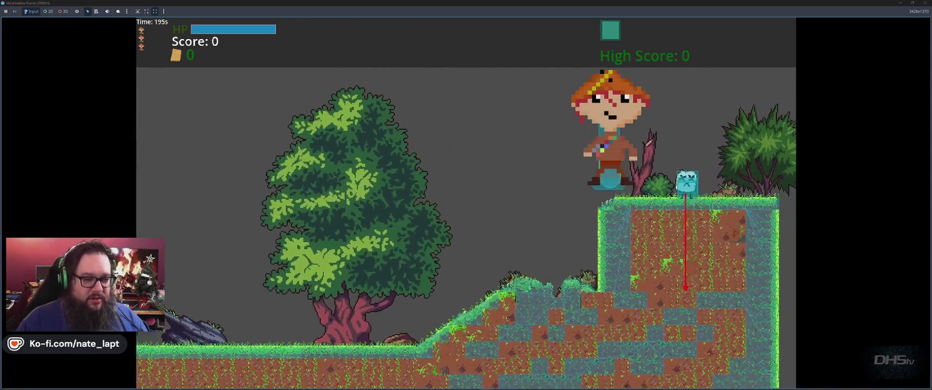
pyautogui.press('space')
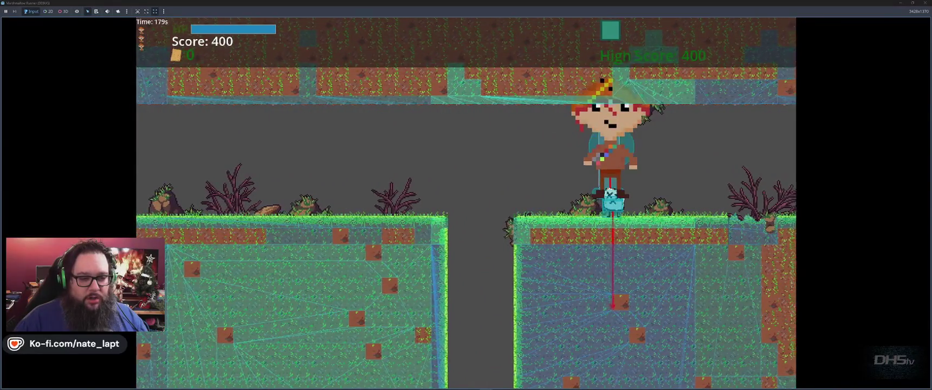
pyautogui.press('space')
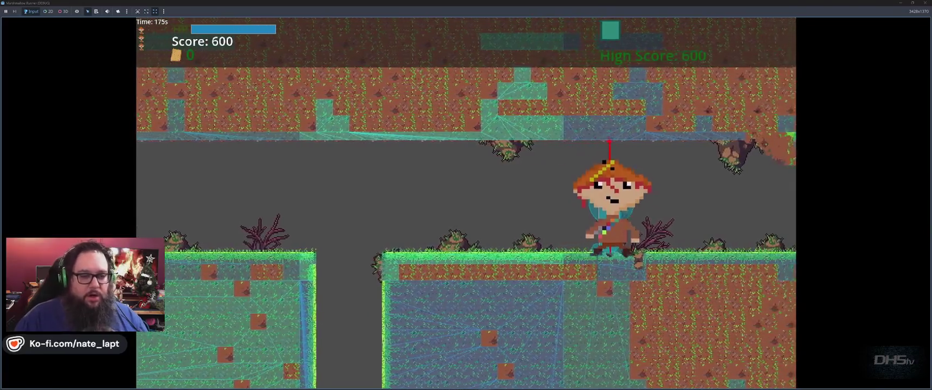
pyautogui.press('space')
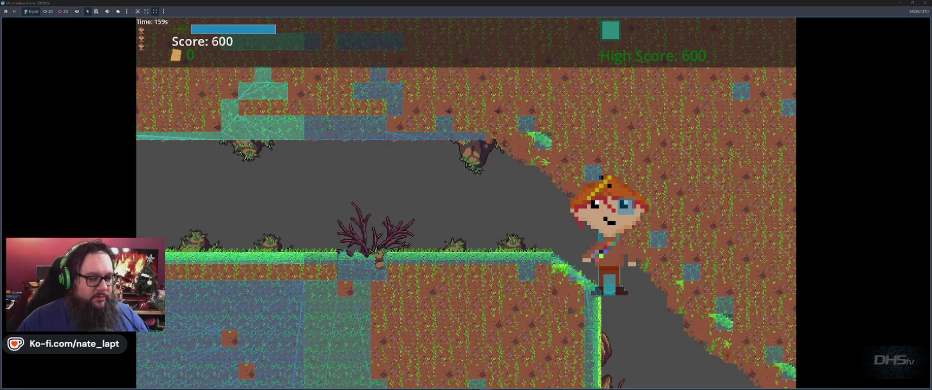
pyautogui.press('F8')
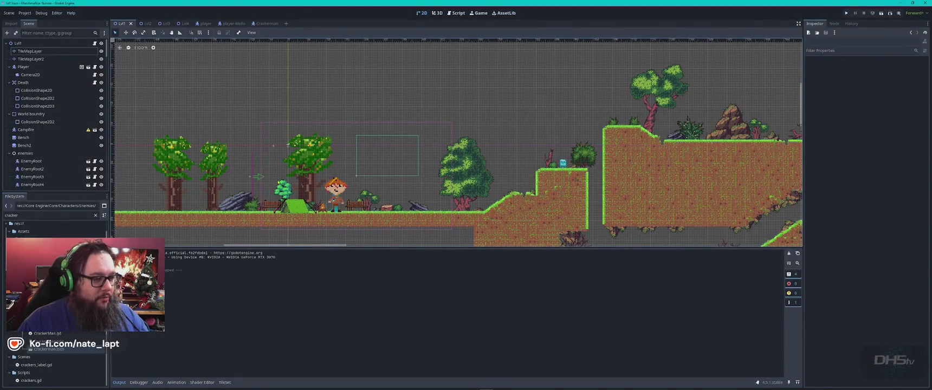
# - In the player scene with the sprite hidden, shorten BodyCollisionShape2D to height 72 and nudge it slightly down
pyautogui.click(202, 24)
pyautogui.scroll(3, 358, 87)
pyautogui.scroll(-2, 477, 155)
pyautogui.moveTo(506, 191); pyautogui.dragTo(484, 157)
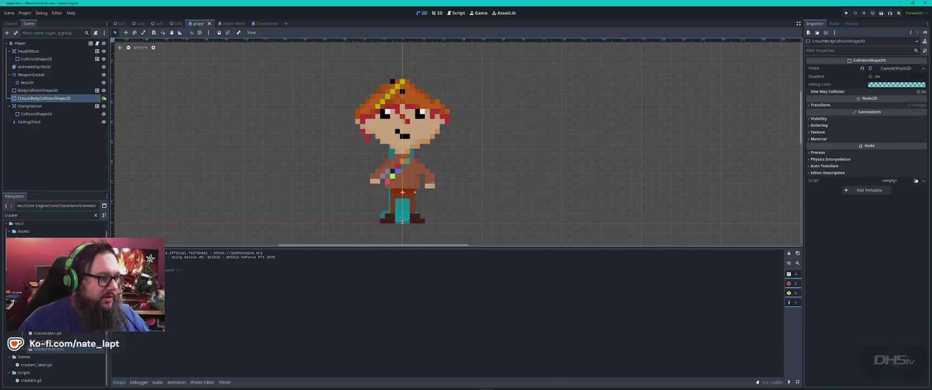
pyautogui.click(104, 67)
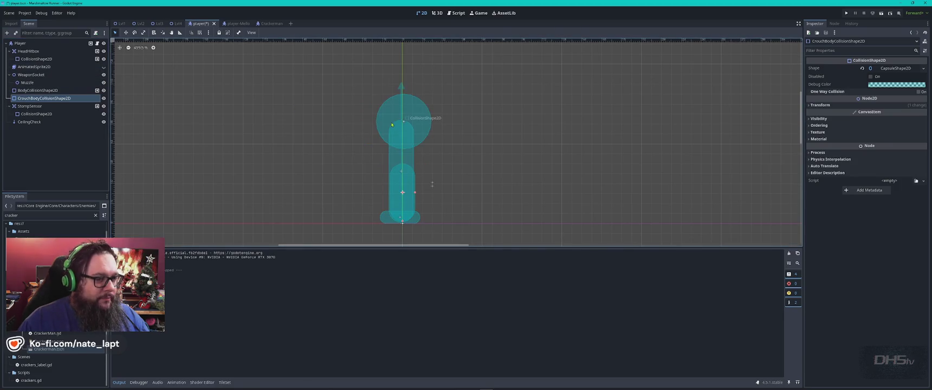
pyautogui.click(405, 157)
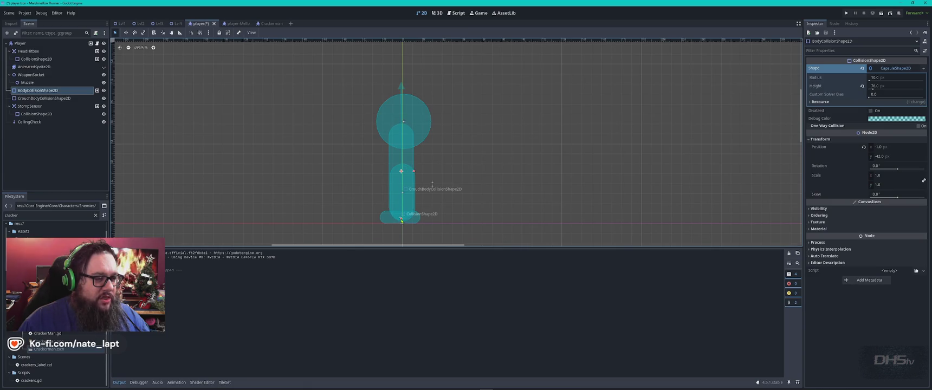
pyautogui.moveTo(401, 219); pyautogui.dragTo(401, 217)
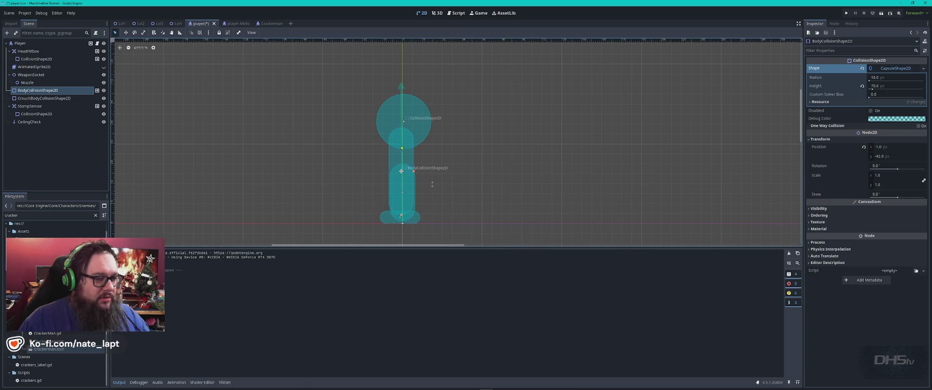
pyautogui.press('Right')
pyautogui.press('Down')
pyautogui.press('Down')
pyautogui.press('Down')
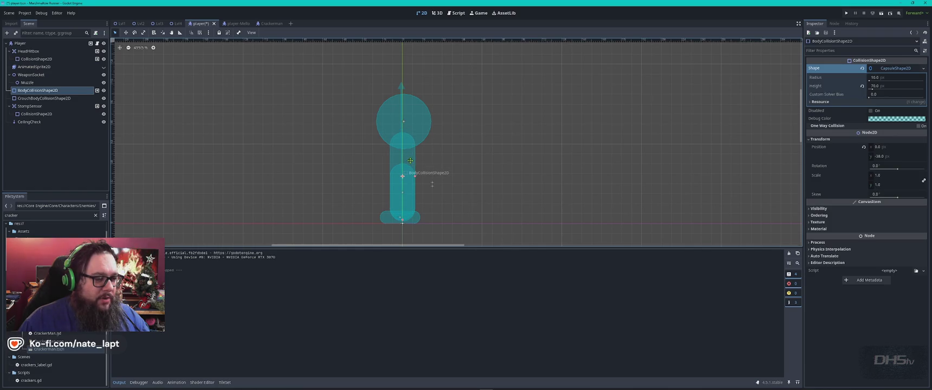
# - Inspect the CeilingCheck ray, show the sprite again, and launch the game
pyautogui.click(403, 86)
pyautogui.click(401, 86)
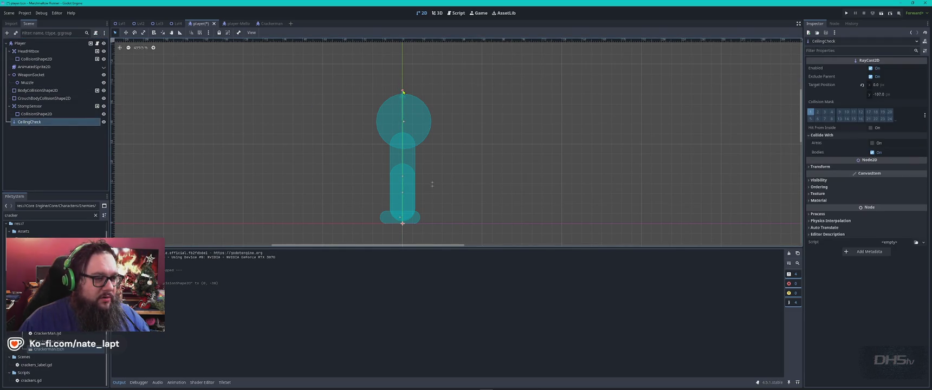
pyautogui.click(498, 116)
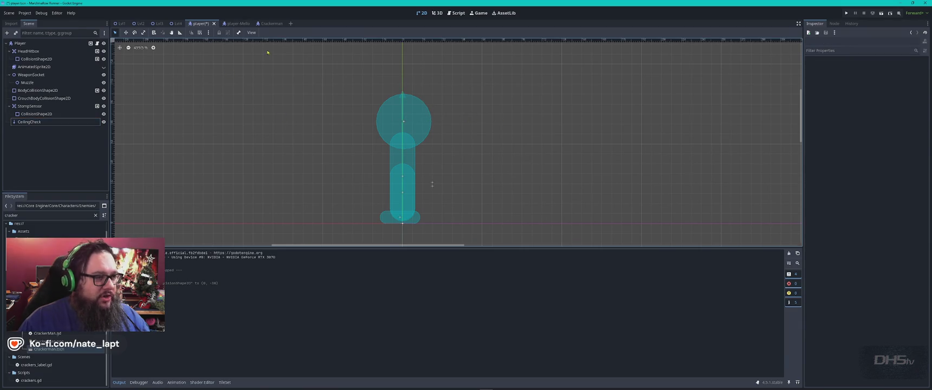
pyautogui.click(104, 67)
pyautogui.press('F5')
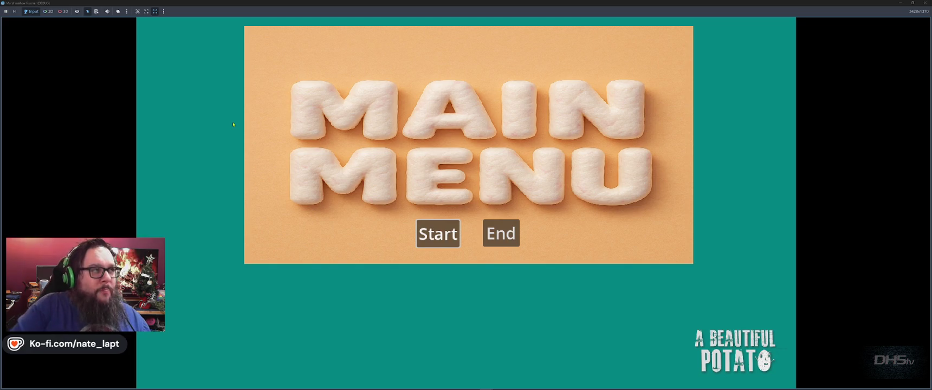
# - Start the game and run right through the caves, jumping ledges, to a score of 1400, then stop it
pyautogui.press('Return')
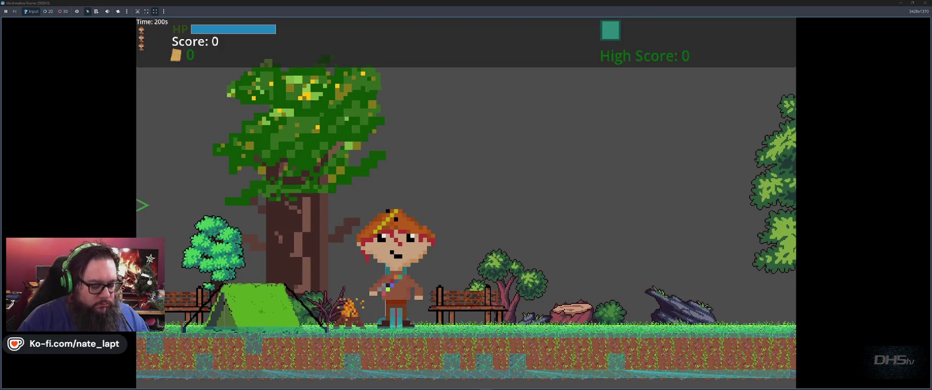
pyautogui.press('Right')
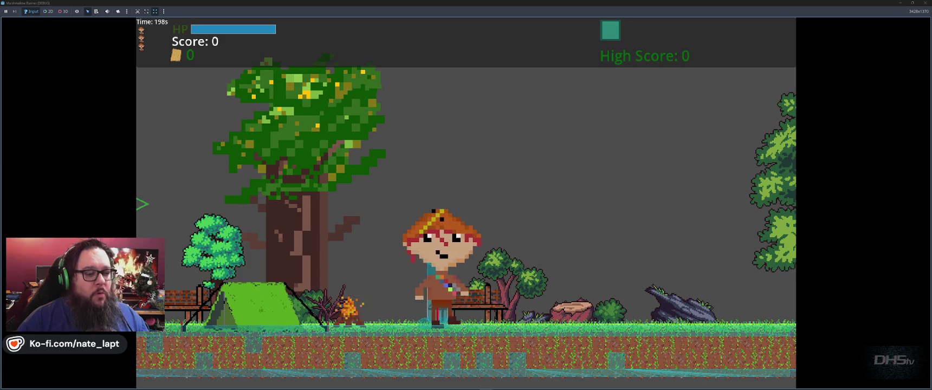
pyautogui.press('Right')
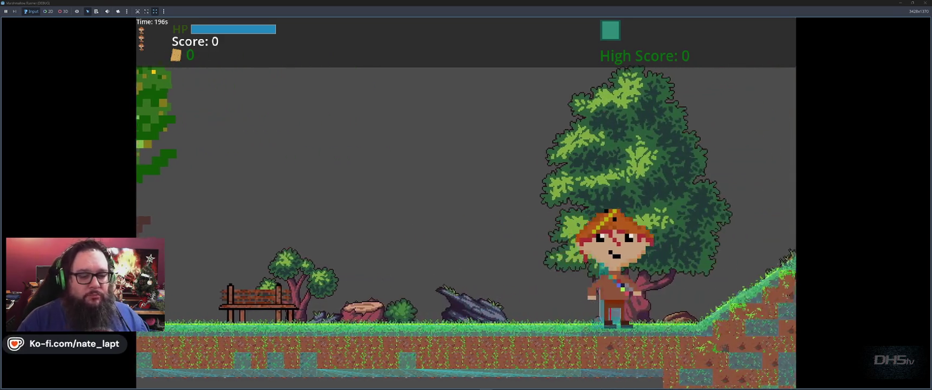
pyautogui.press('Right')
pyautogui.press('space')
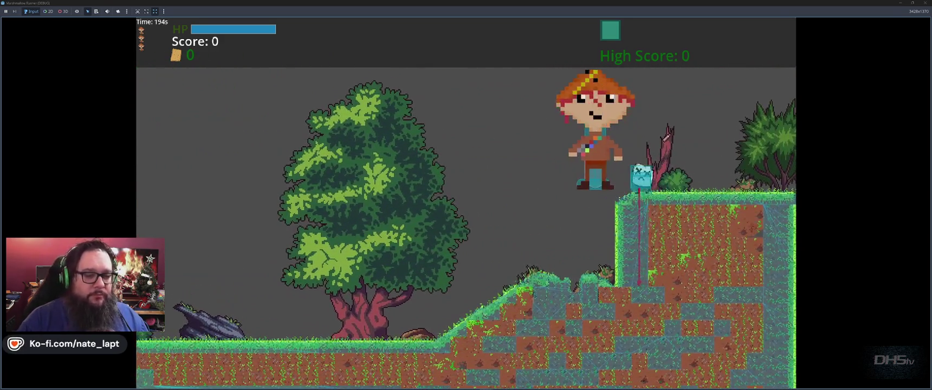
pyautogui.press('space')
pyautogui.press('Right')
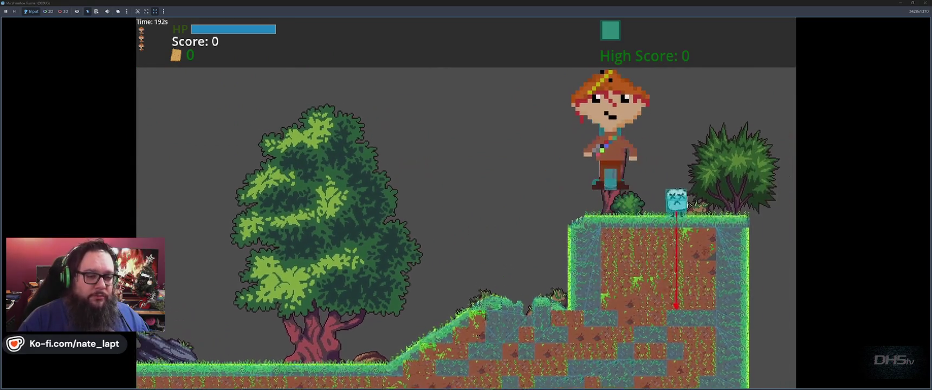
pyautogui.press('Right')
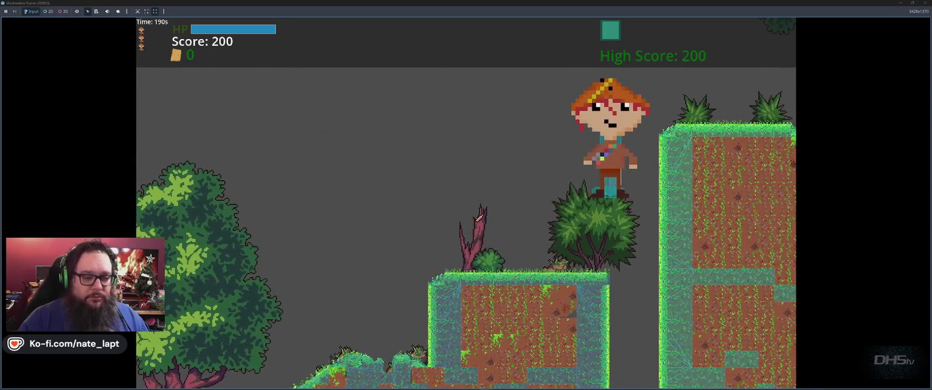
pyautogui.press('Right')
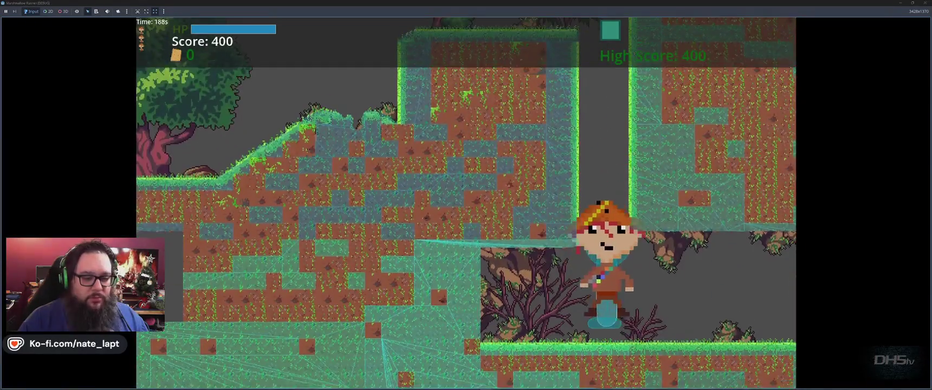
pyautogui.press('Right')
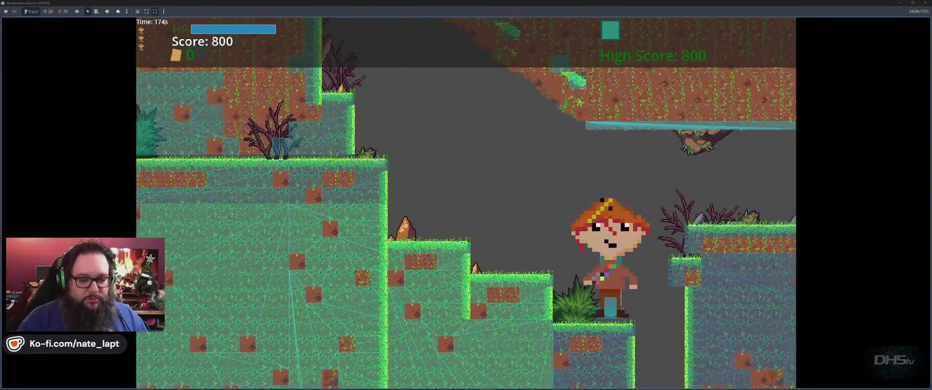
pyautogui.press('space')
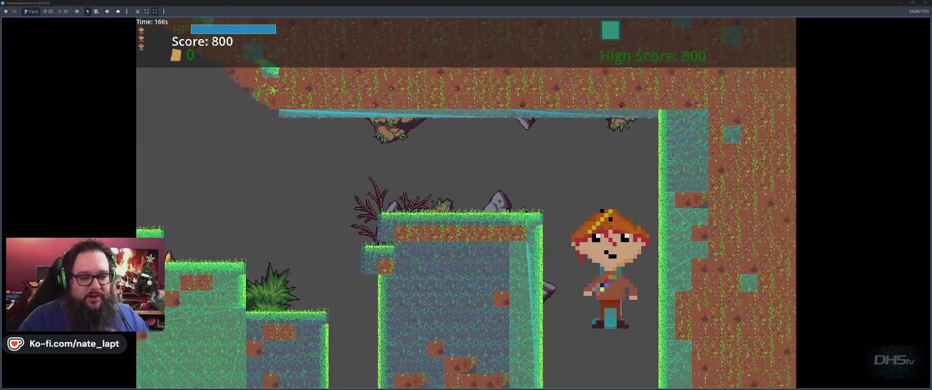
pyautogui.press('space')
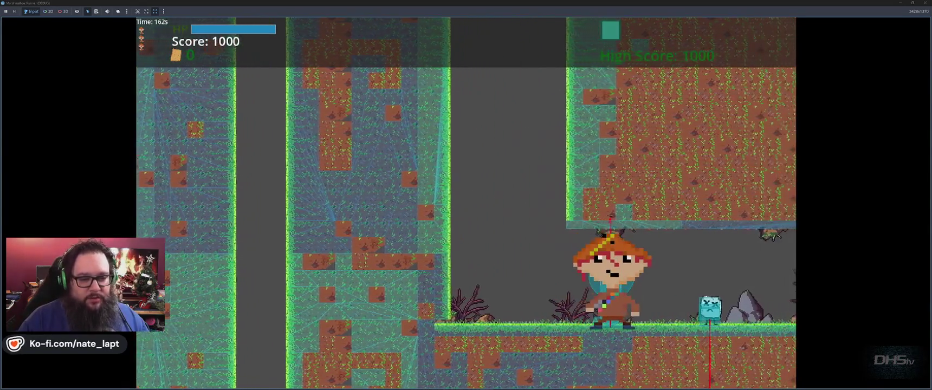
pyautogui.press('space')
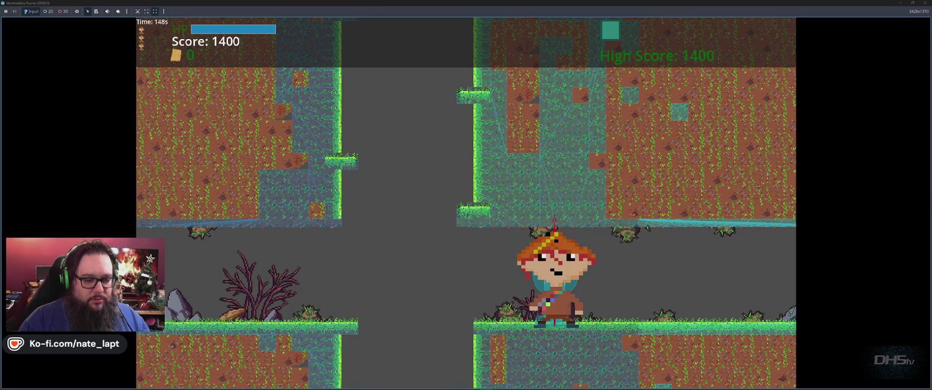
pyautogui.press('F8')
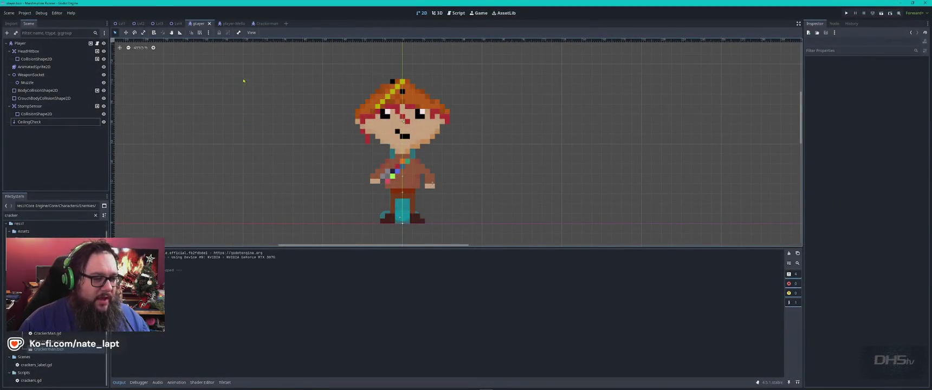
# - Hide the sprite and compare CrouchBodyCollisionShape2D with BodyCollisionShape2D, undoing one change
pyautogui.click(403, 207)
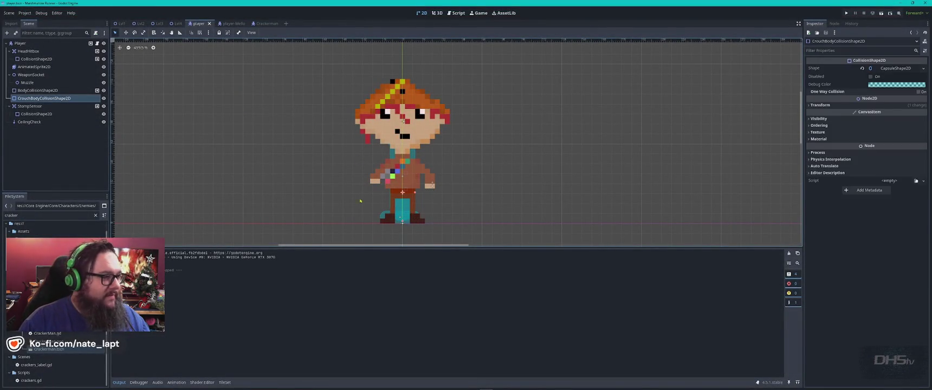
pyautogui.click(378, 105)
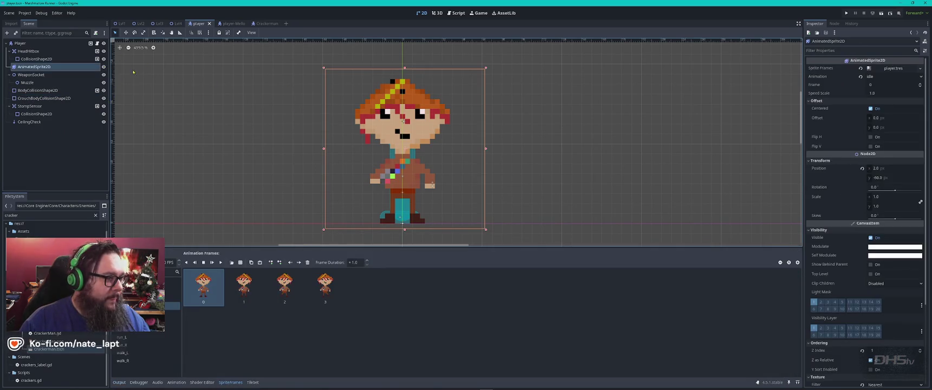
pyautogui.click(104, 67)
pyautogui.click(411, 207)
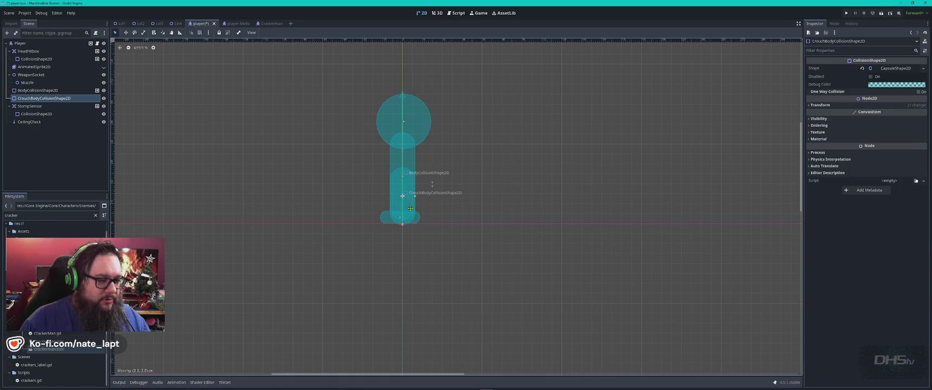
pyautogui.click(409, 162)
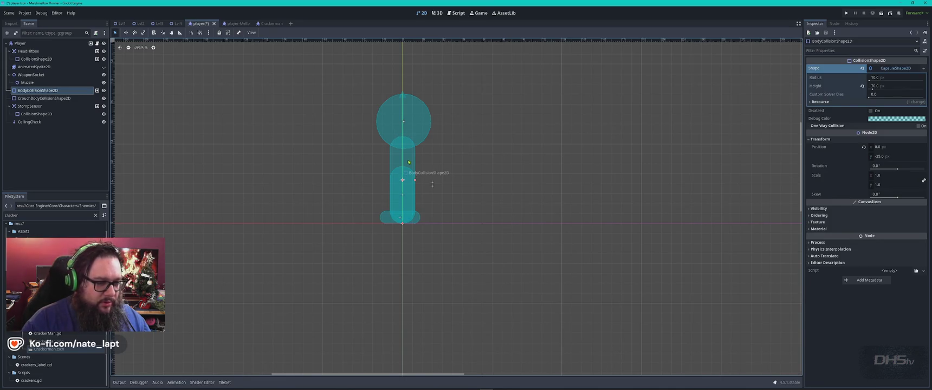
pyautogui.hotkey('ctrl', 'z')
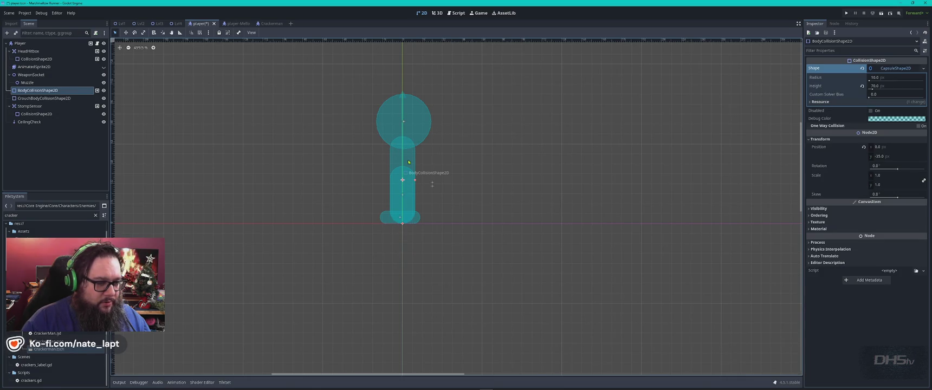
pyautogui.click(460, 166)
# - Save the player scene, launch the game, and make the sprite visible again
pyautogui.hotkey('ctrl', 's')
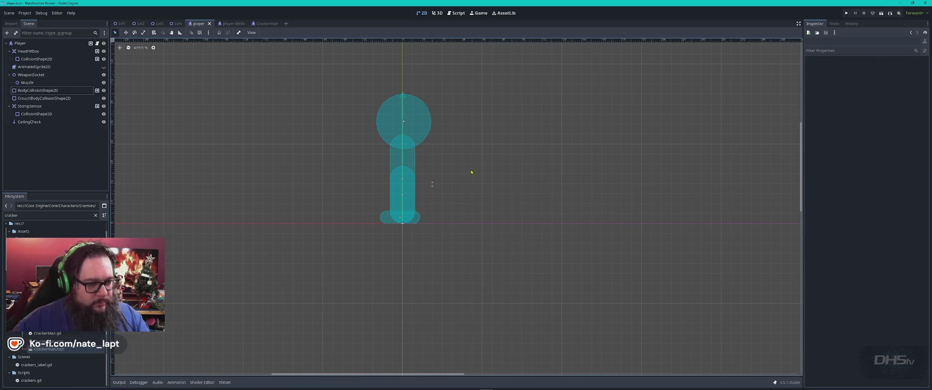
pyautogui.press('F5')
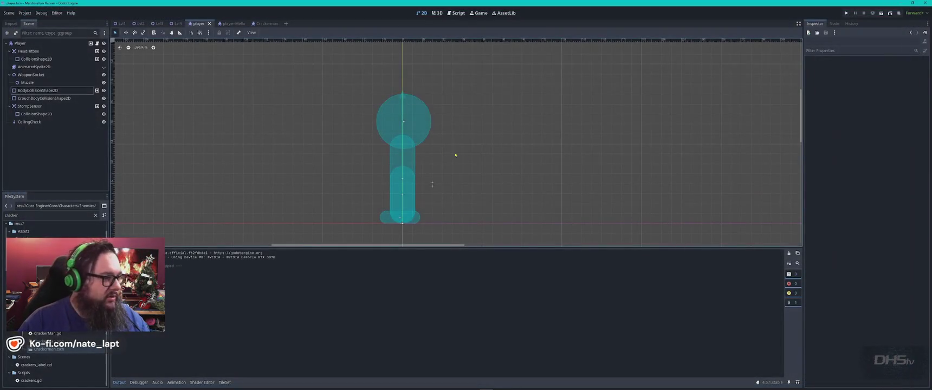
pyautogui.click(103, 67)
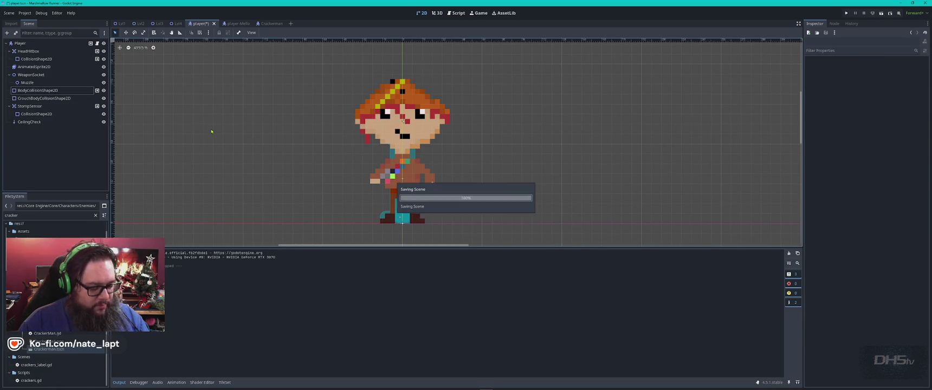
# - Launch and start the game, jump onto the grassy ledge and stomp enemies for 400 points, then stop it
pyautogui.press('F5')
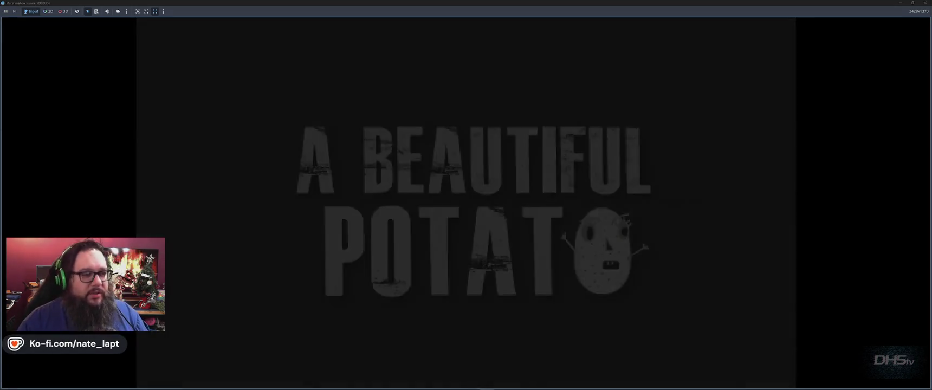
pyautogui.press('Return')
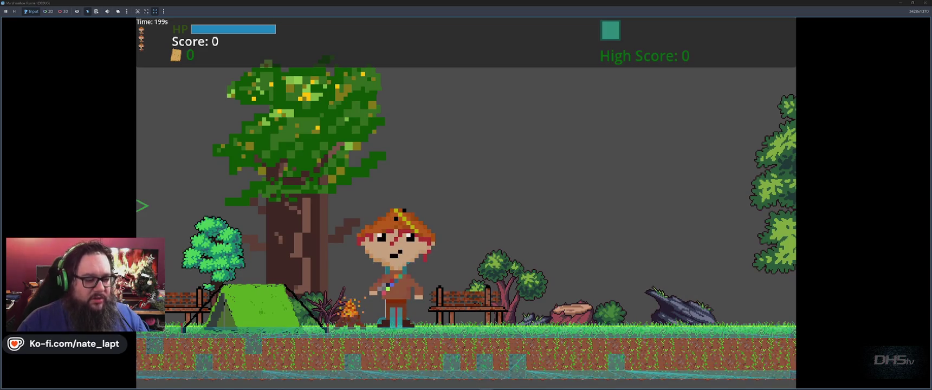
pyautogui.press('Right')
pyautogui.press('space')
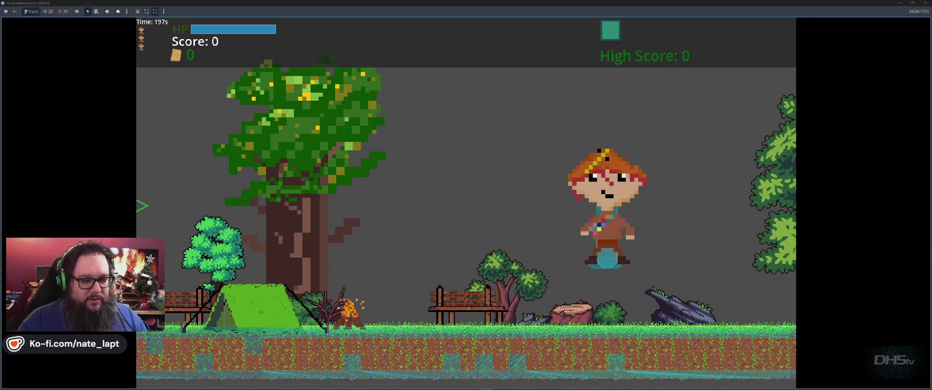
pyautogui.press('space')
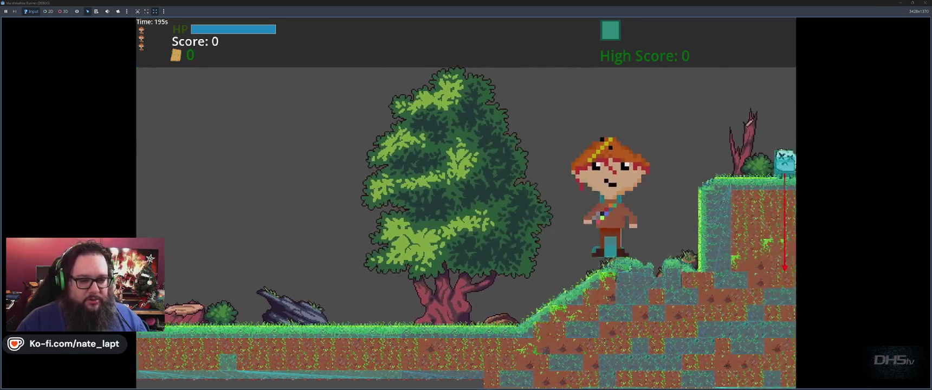
pyautogui.press('space')
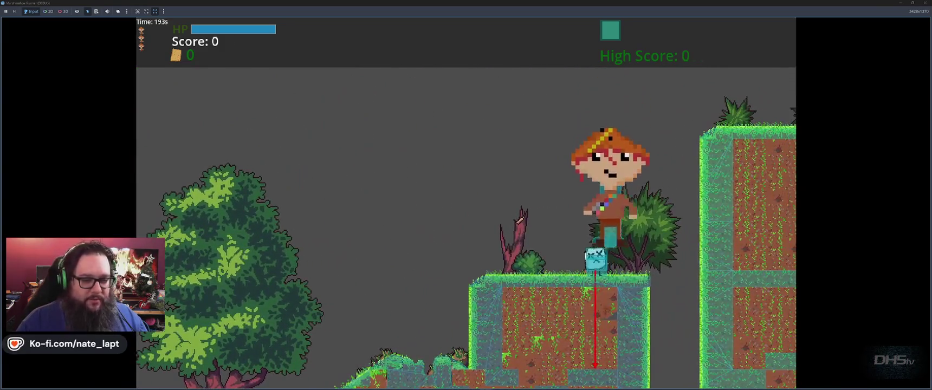
pyautogui.press('Right')
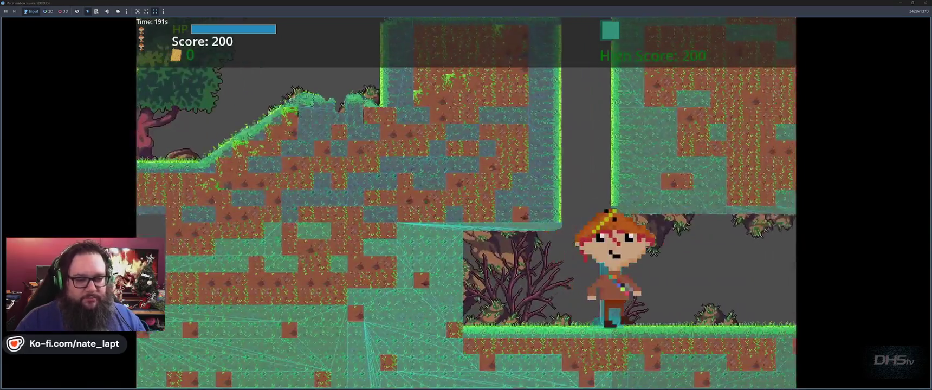
pyautogui.press('Right')
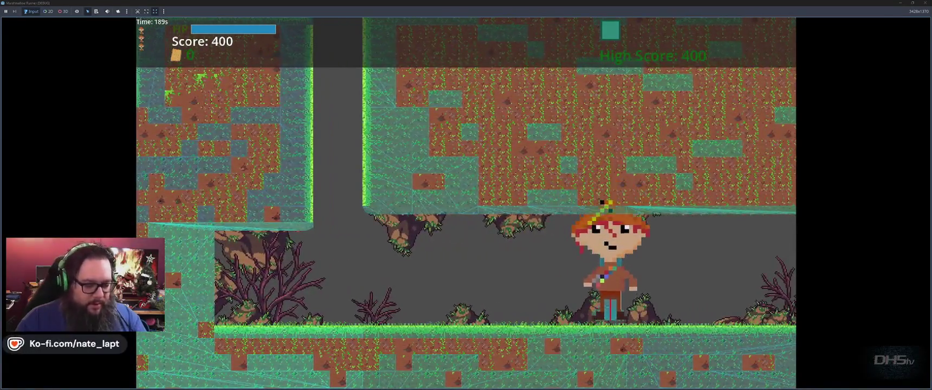
pyautogui.press('F8')
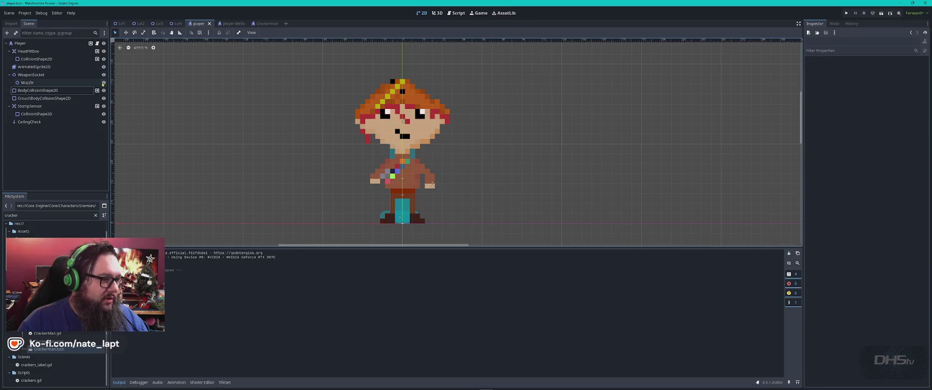
# - With the sprite hidden, zoom in on the CeilingCheck ray against the colliders, re-show the sprite, and launch the game
pyautogui.click(34, 66)
pyautogui.click(104, 67)
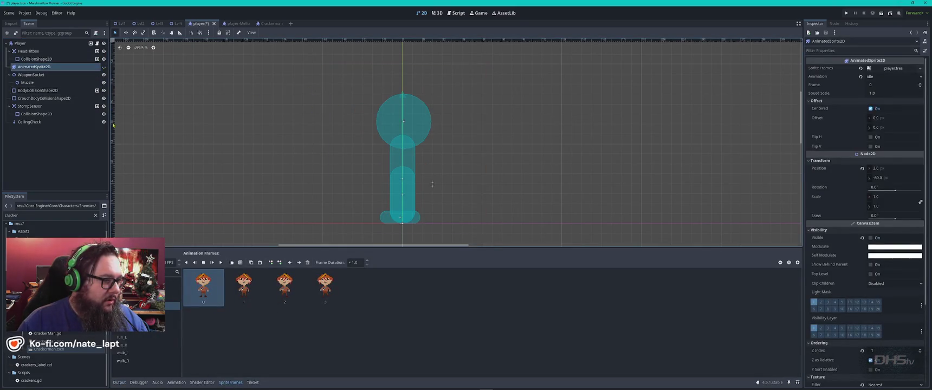
pyautogui.click(29, 122)
pyautogui.hotkey('shift', 'f')
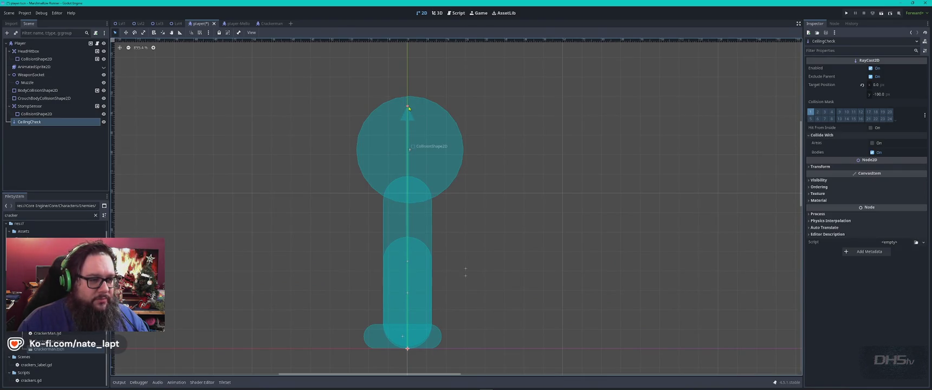
pyautogui.click(119, 121)
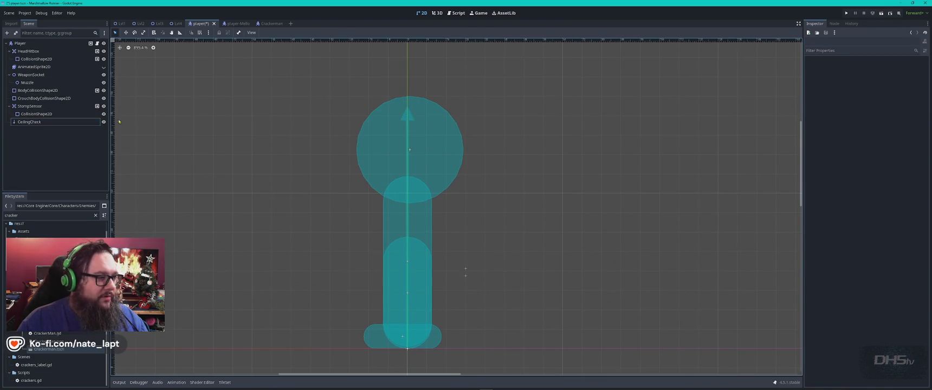
pyautogui.click(103, 66)
pyautogui.click(267, 133)
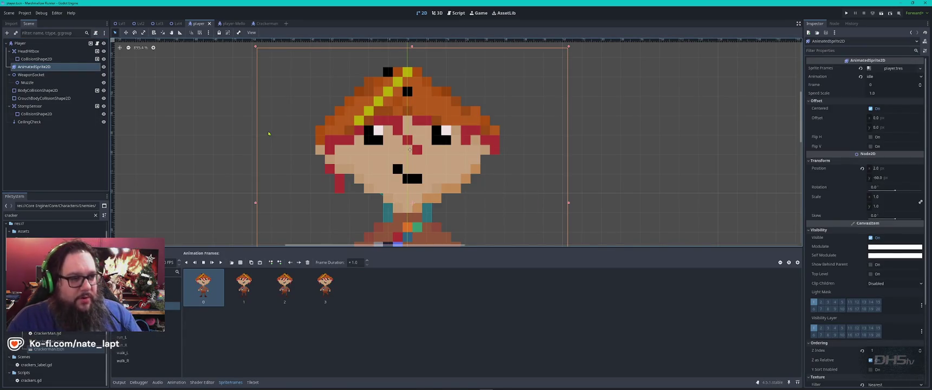
pyautogui.press('F5')
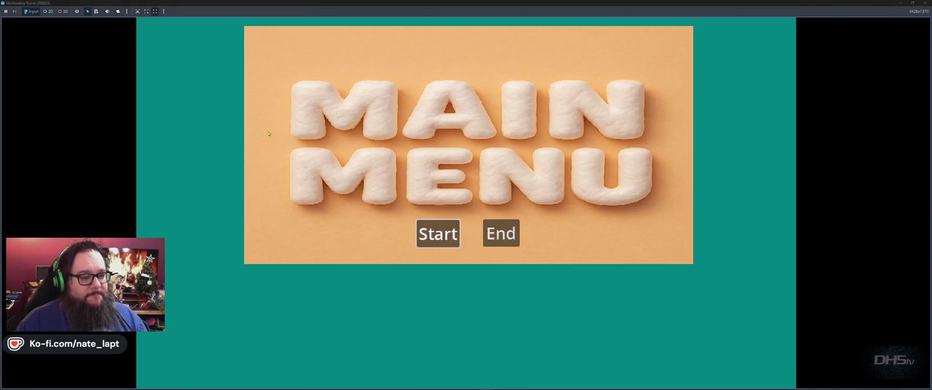
# - Start the game and run right over ledges, slopes and gaps through the first part of the cave level
pyautogui.click(439, 233)
pyautogui.press('Right')
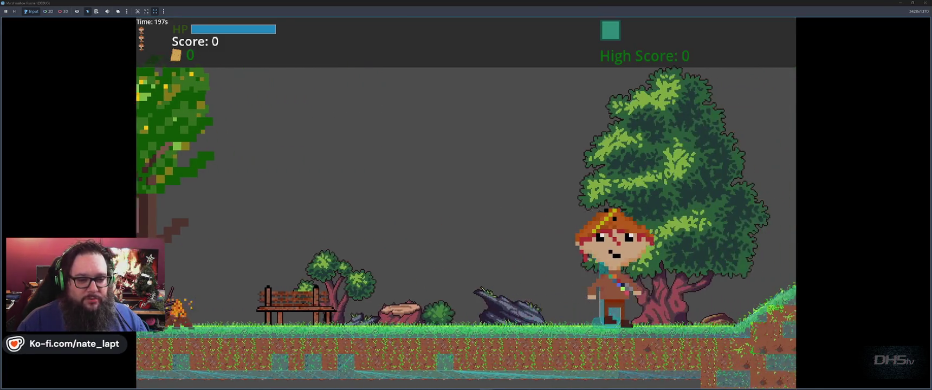
pyautogui.press('space')
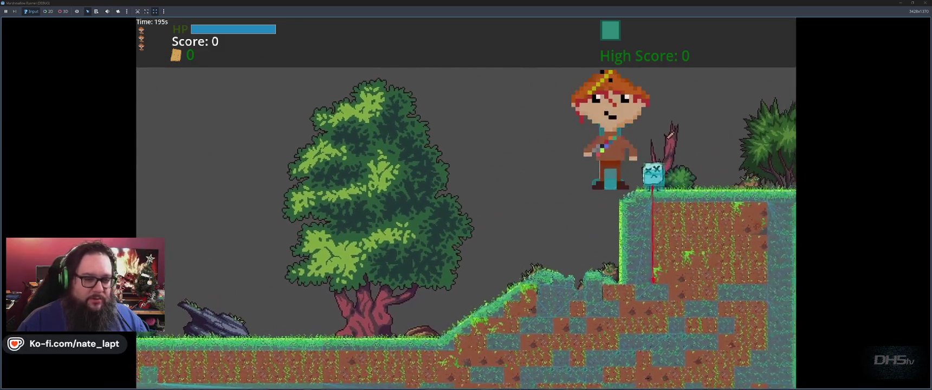
pyautogui.press('space')
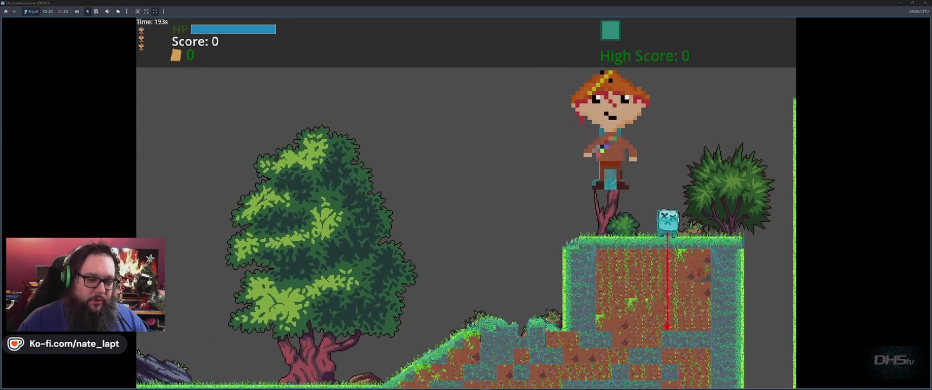
pyautogui.press('Right')
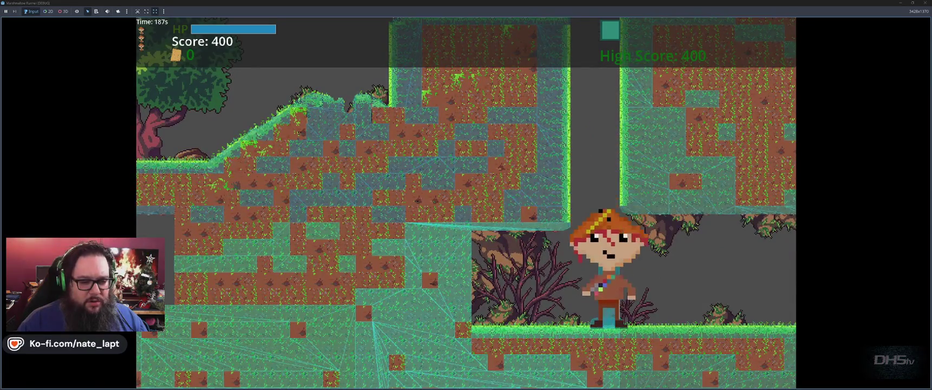
pyautogui.press('Right')
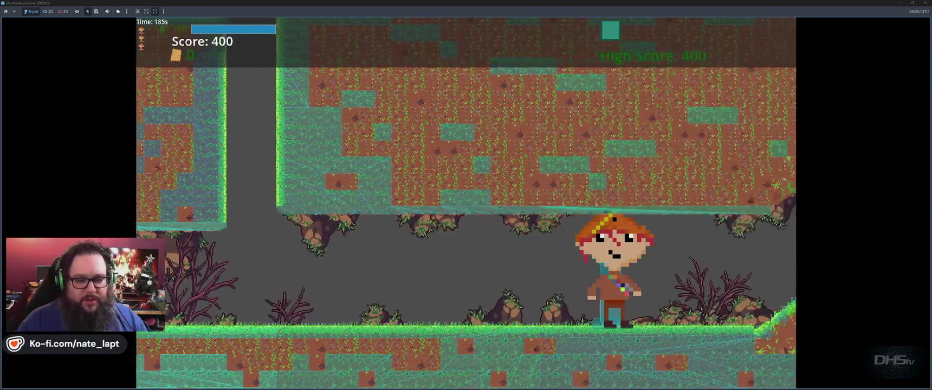
pyautogui.press('Right')
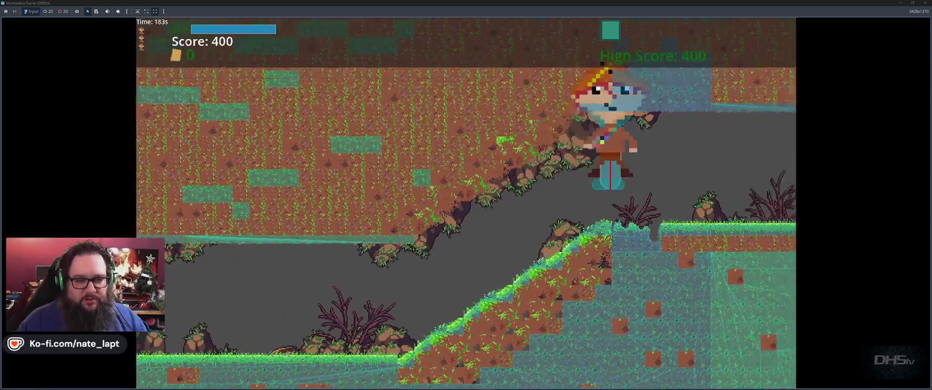
pyautogui.press('Right')
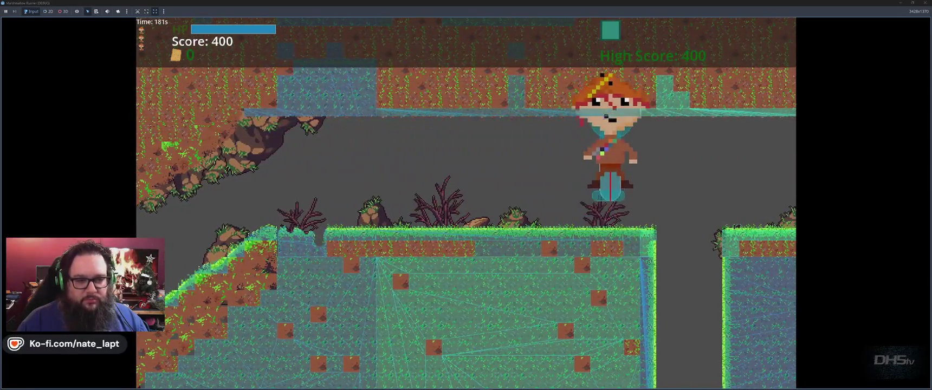
pyautogui.press('Right')
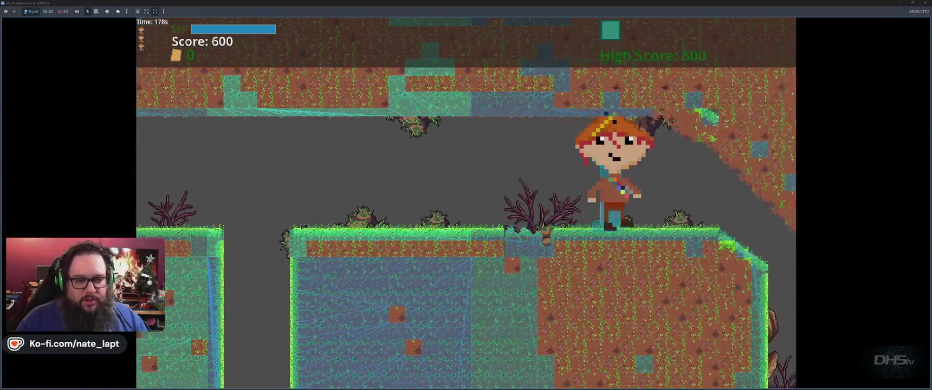
pyautogui.press('space')
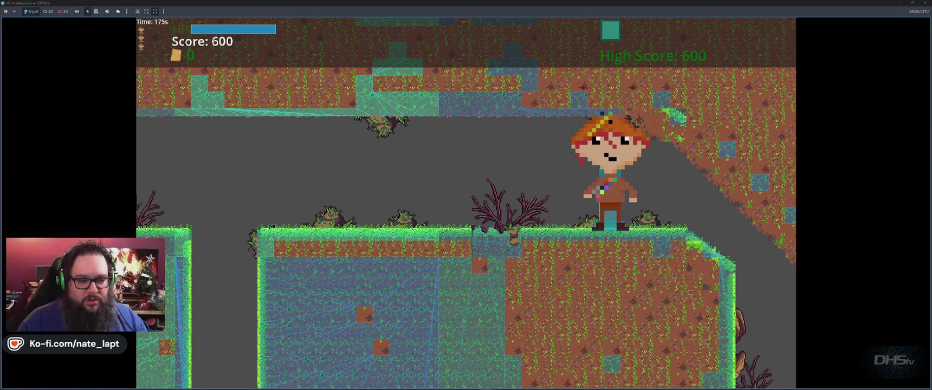
pyautogui.press('Right')
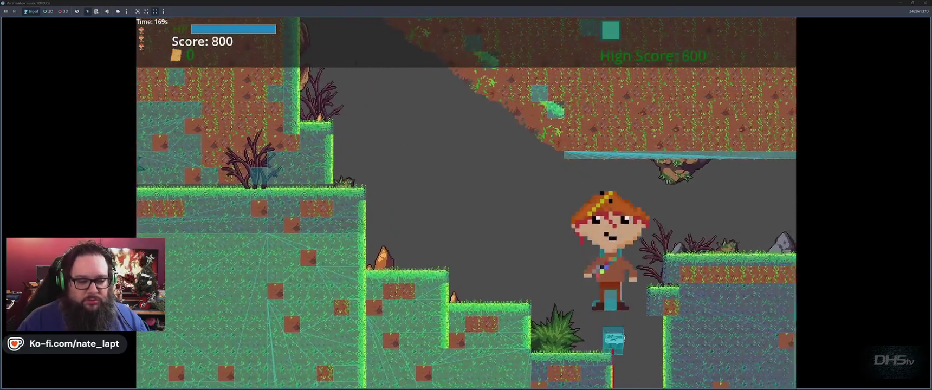
pyautogui.press('Right')
pyautogui.press('space')
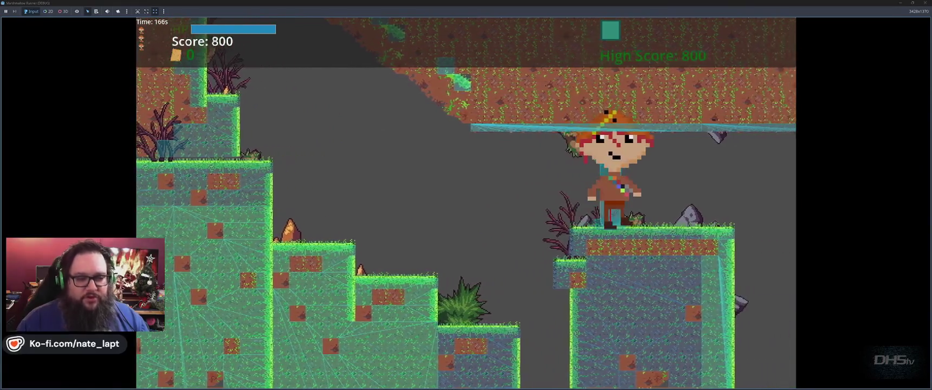
pyautogui.press('space')
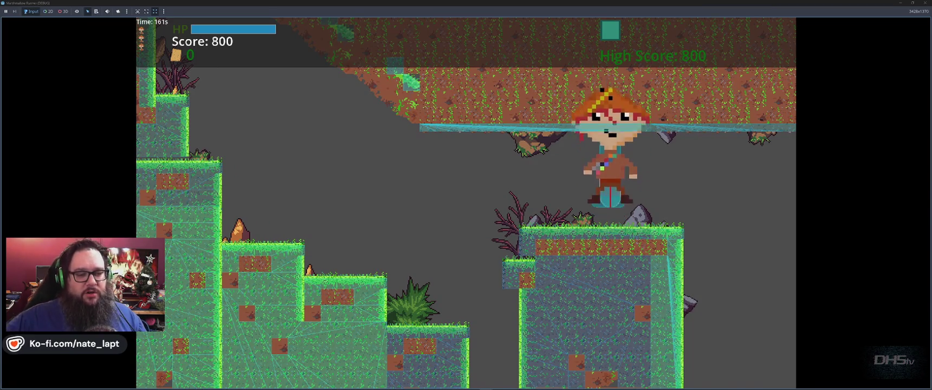
# - Continue right, stomping enemies up to a score of 1600, and enter the exit zone to load The Mello Inside
pyautogui.press('Right')
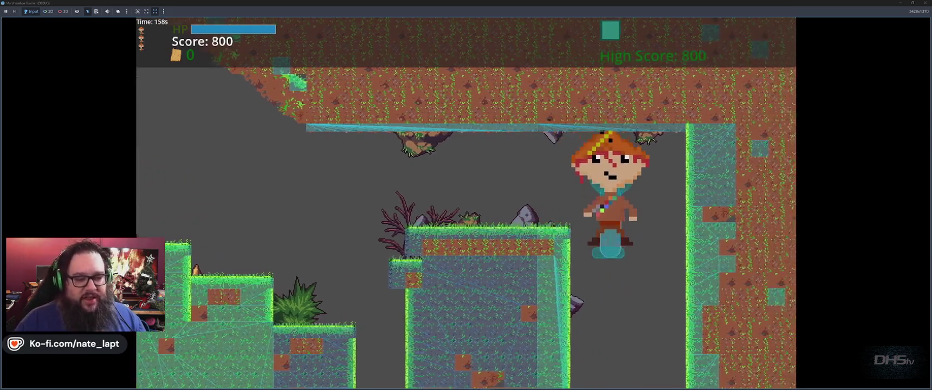
pyautogui.press('Right')
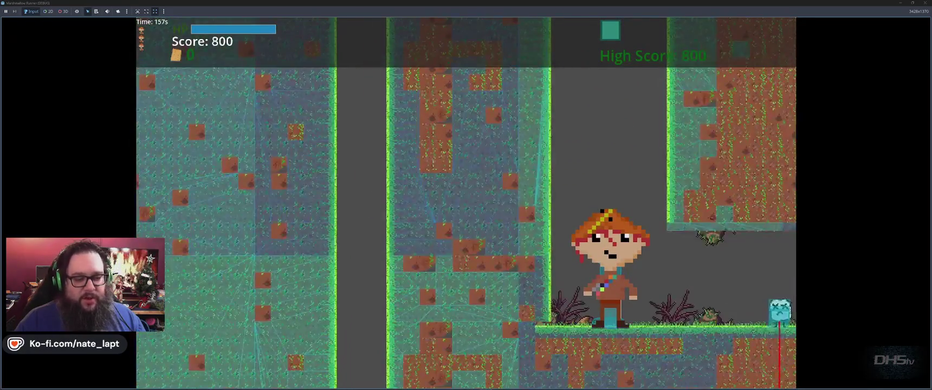
pyautogui.press('Right')
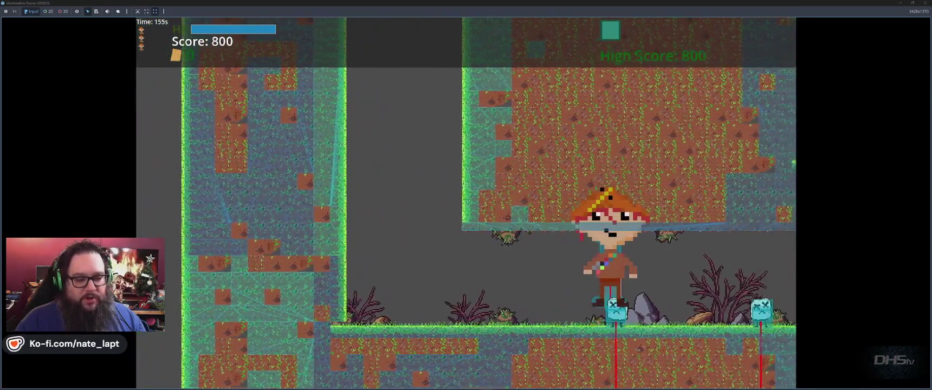
pyautogui.press('Right')
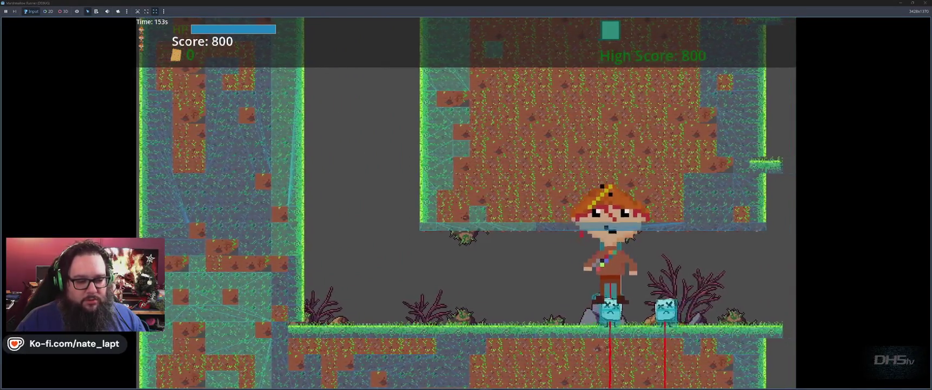
pyautogui.press('Right')
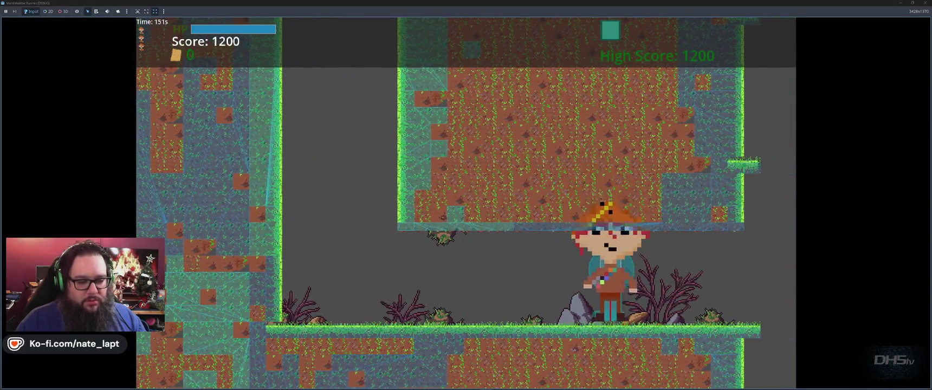
pyautogui.press('space')
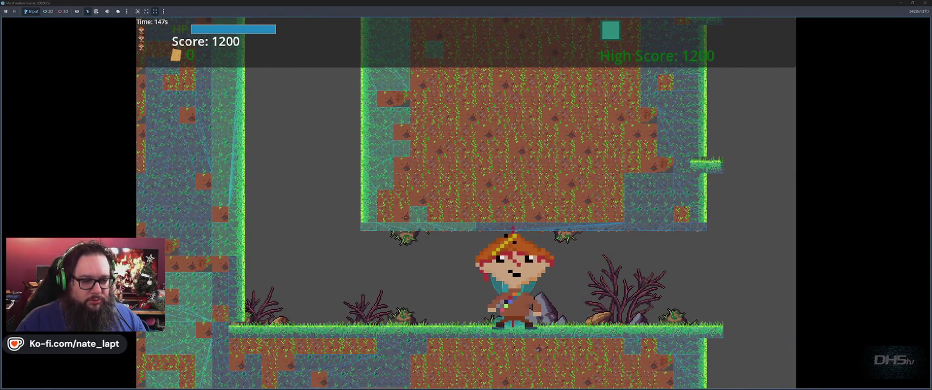
pyautogui.press('Left')
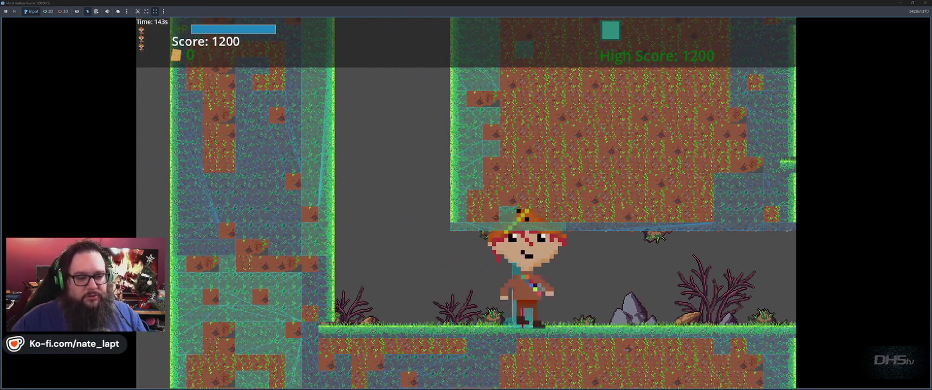
pyautogui.press('Right')
pyautogui.press('space')
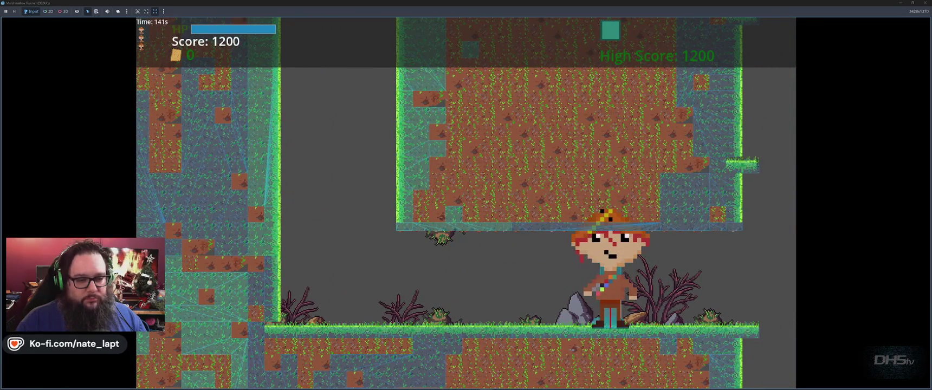
pyautogui.press('Right')
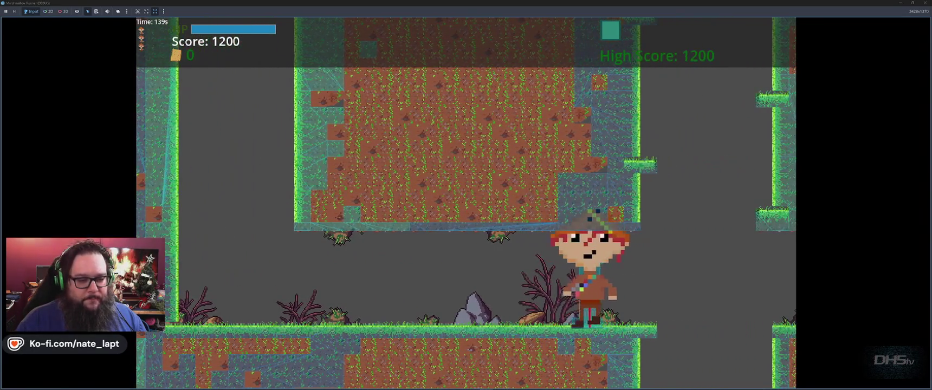
pyautogui.press('Right')
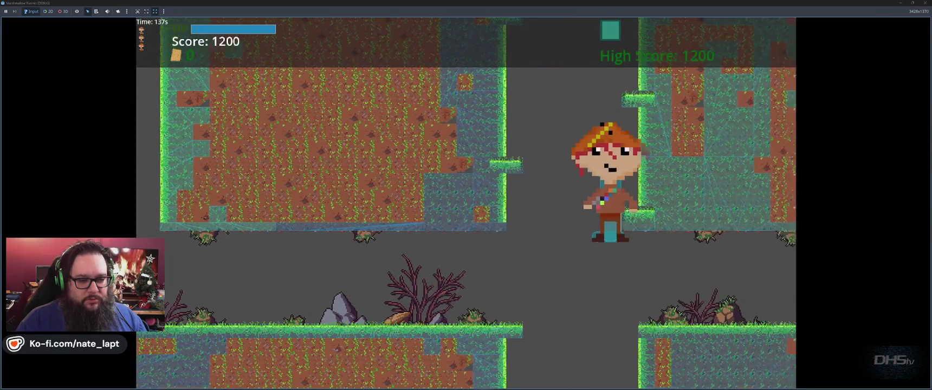
pyautogui.press('Right')
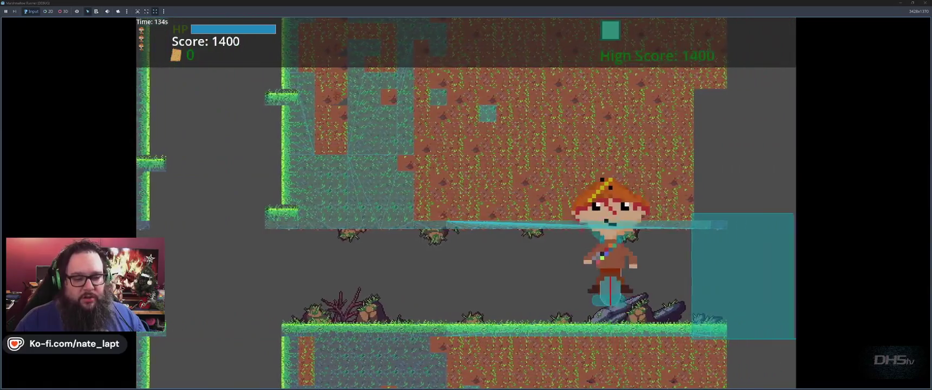
pyautogui.press('Right')
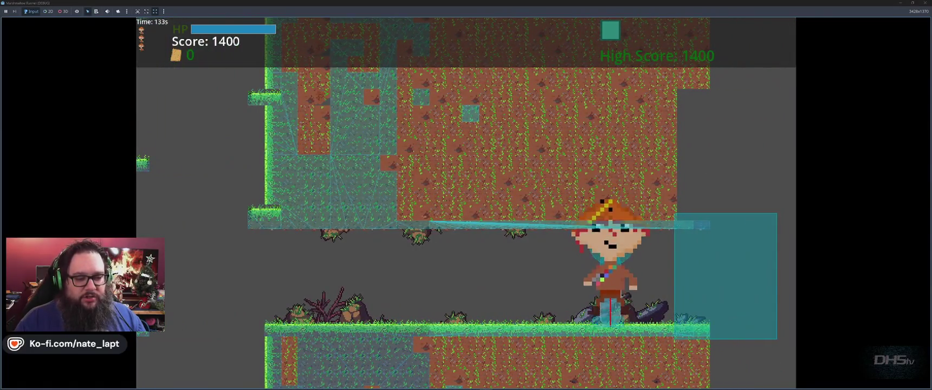
pyautogui.press('Right')
pyautogui.press('Left')
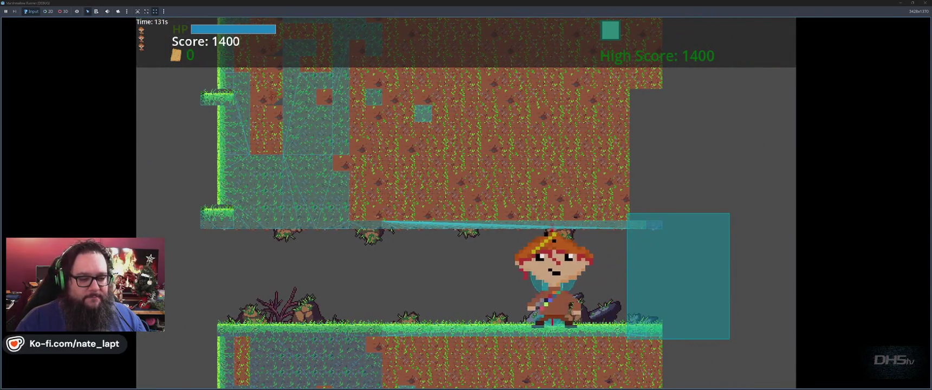
pyautogui.press('space')
pyautogui.press('Right')
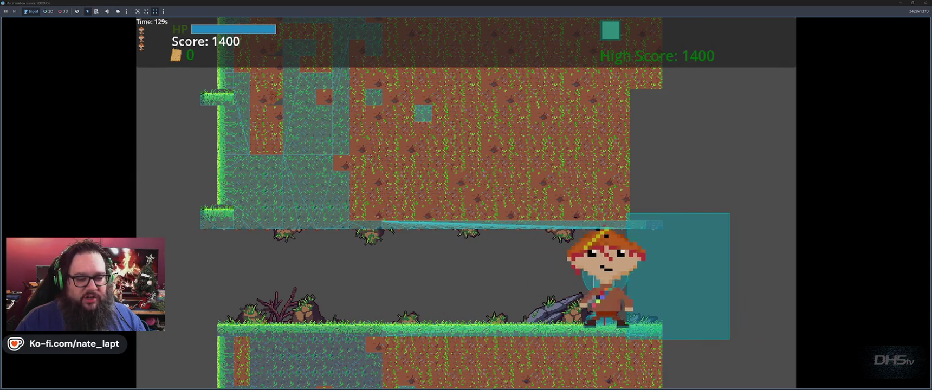
pyautogui.press('Right')
pyautogui.press('space')
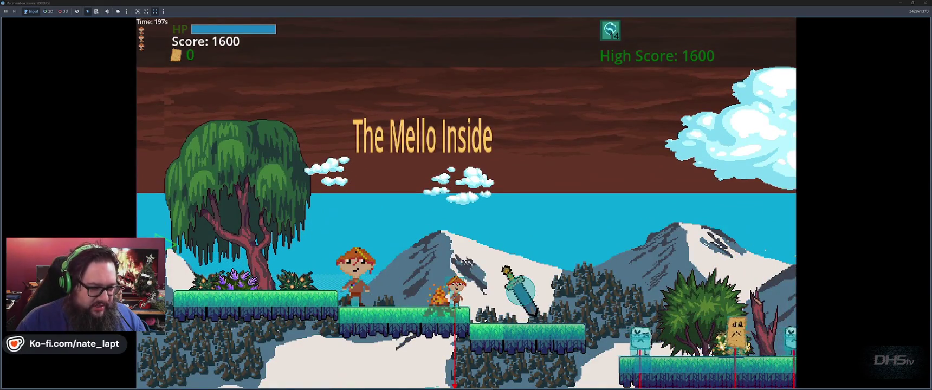
# - Jump across the grass platforms in The Mello Inside and grab the sword
pyautogui.press('Left')
pyautogui.press('space')
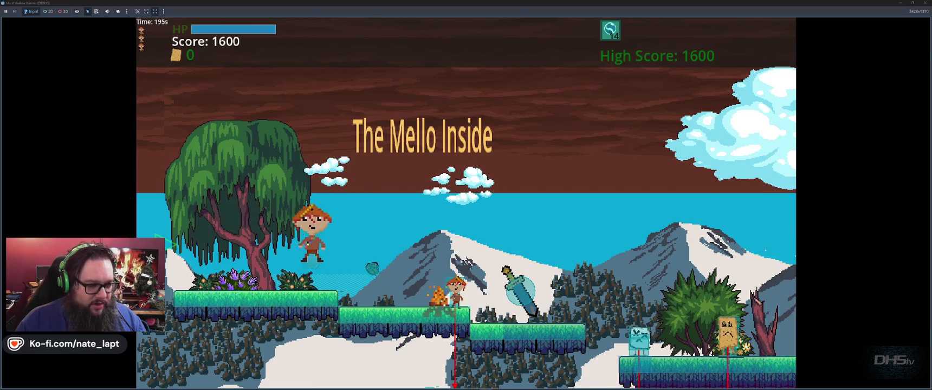
pyautogui.press('Right')
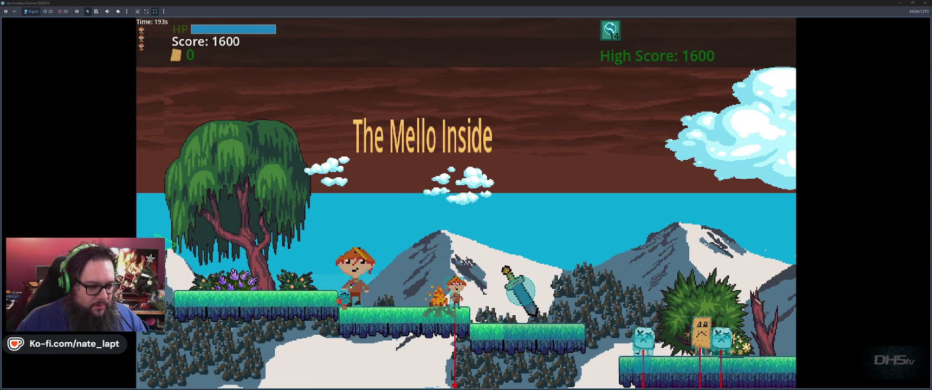
pyautogui.press('Right')
pyautogui.press('space')
pyautogui.press('Right')
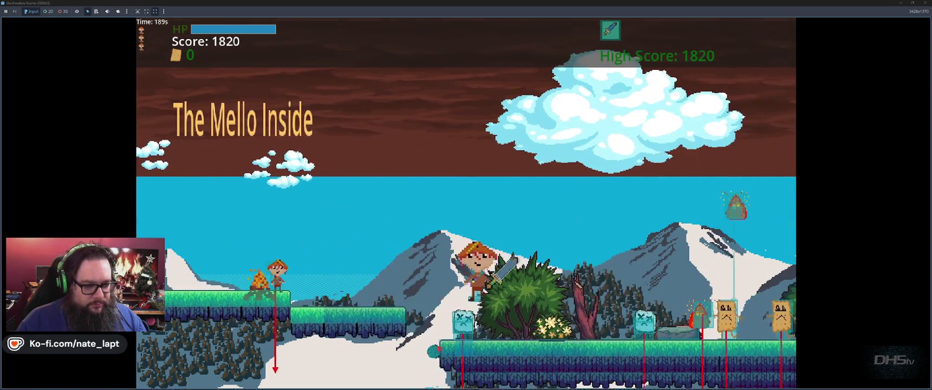
# - Fight enemies with the sword until the score reaches 4220, then stop the playtest
pyautogui.press('Left')
pyautogui.press('Right')
pyautogui.press('space')
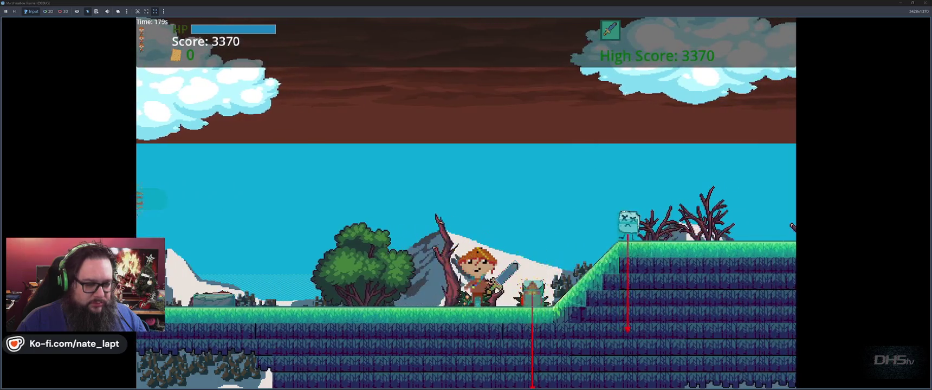
pyautogui.press('space')
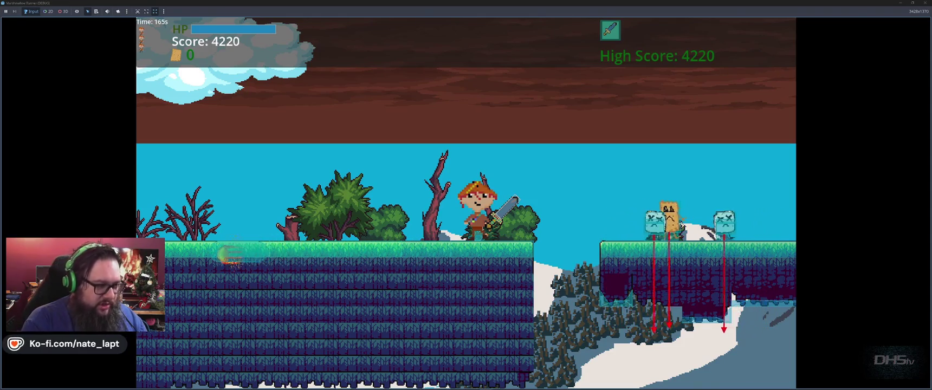
pyautogui.press('F8')
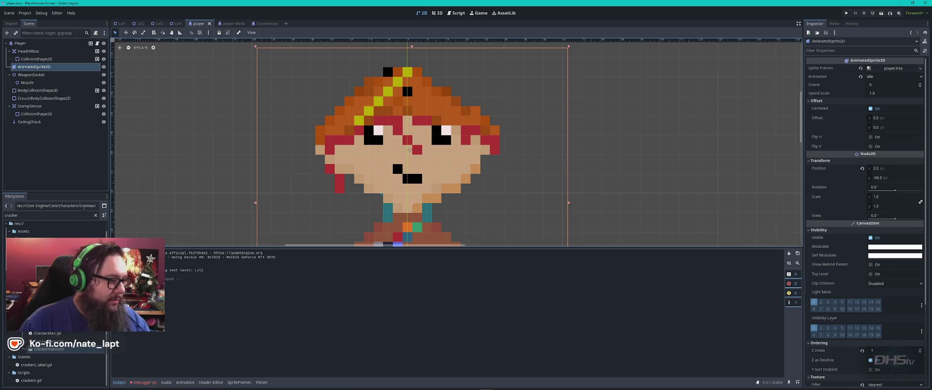
# - Filter the FileSystem for 'fireb' and open the fireball scene
pyautogui.doubleClick(41, 215)
pyautogui.write('fireb')
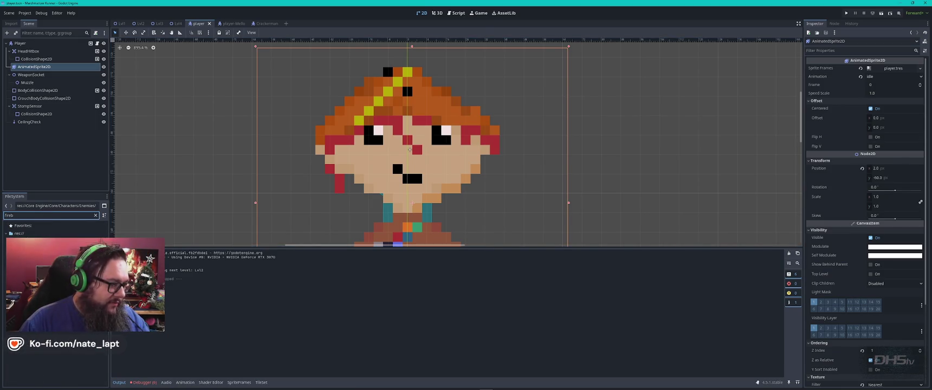
pyautogui.doubleClick(32, 248)
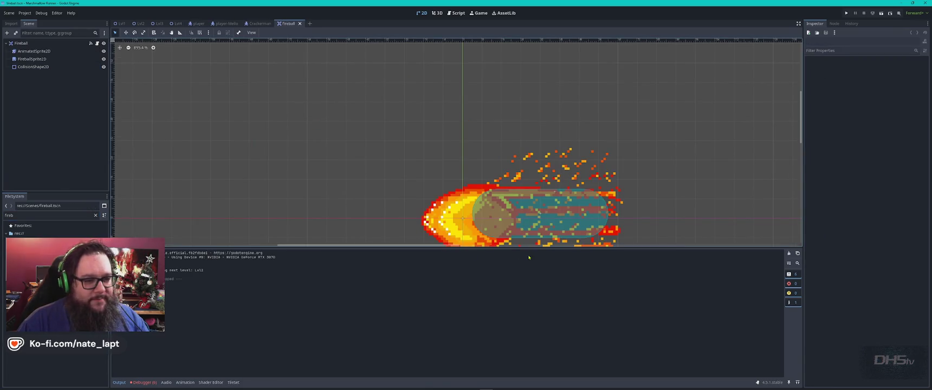
# - Shrink the fireball's collision capsule radius to 8 px, save, test-run, and close the scene
pyautogui.click(467, 137)
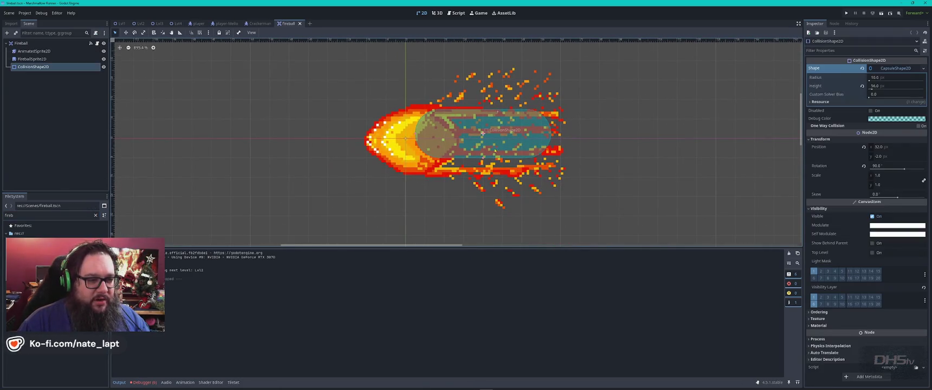
pyautogui.moveTo(481, 158); pyautogui.dragTo(482, 153)
pyautogui.click(629, 146)
pyautogui.hotkey('ctrl', 's')
pyautogui.press('F5')
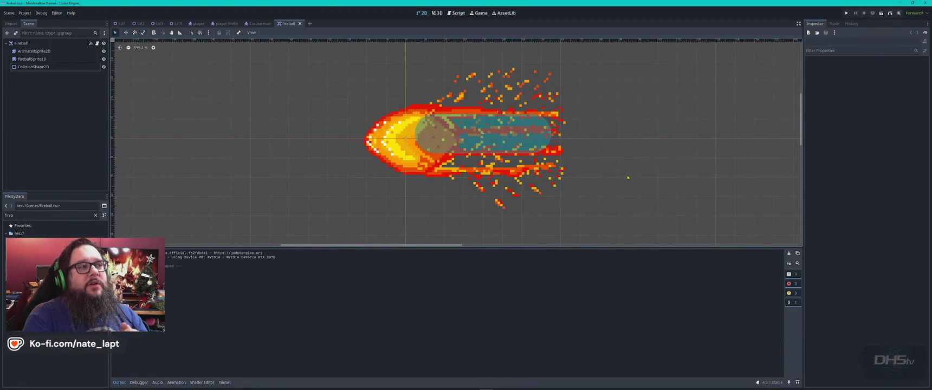
pyautogui.middleClick(286, 23)
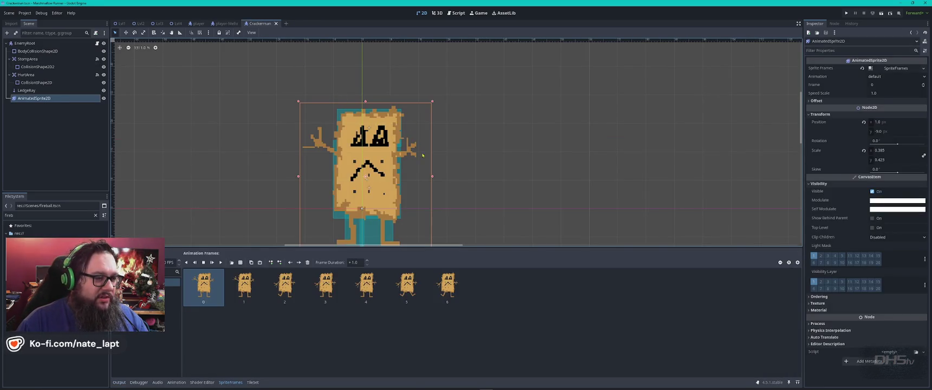
# - Close the Crackerman and player-Mello tabs, check player.gd, and return to the player's 2D view
pyautogui.middleClick(251, 20)
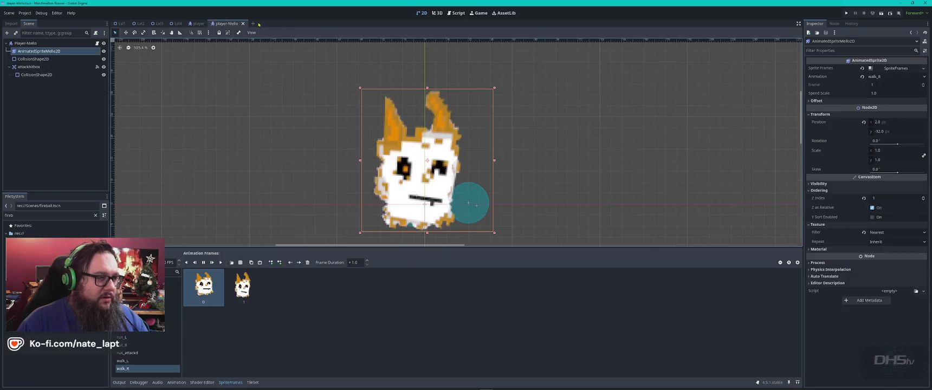
pyautogui.middleClick(230, 23)
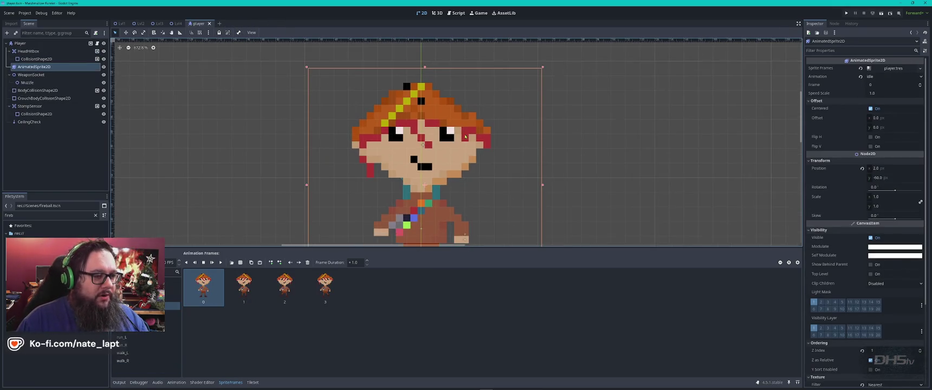
pyautogui.moveTo(476, 224); pyautogui.dragTo(455, 152)
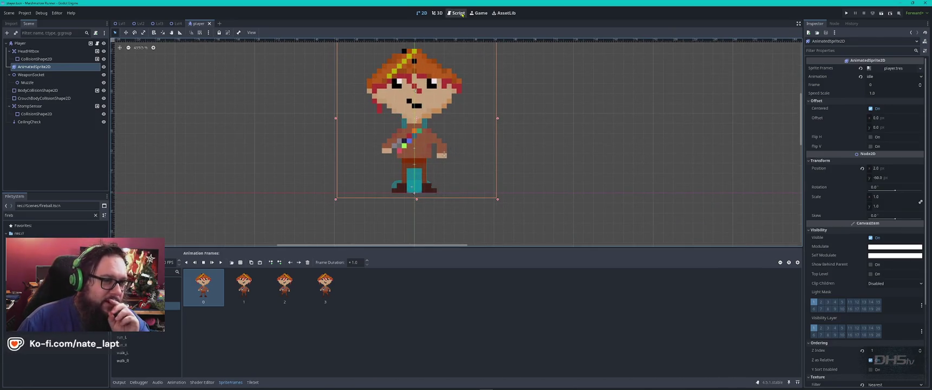
pyautogui.click(461, 15)
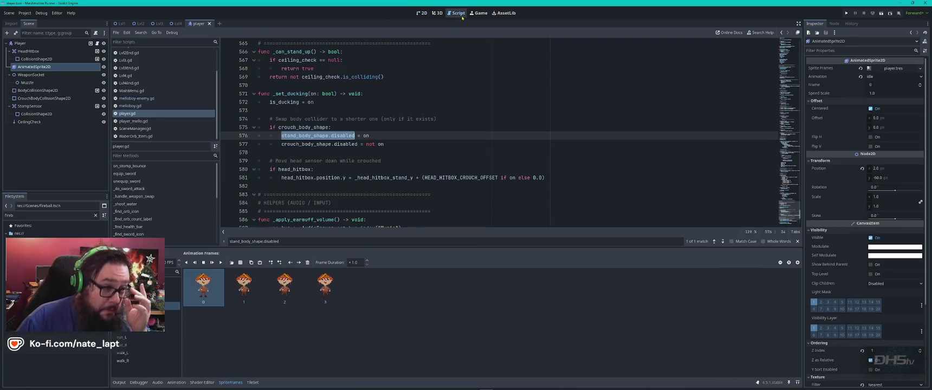
pyautogui.click(466, 160)
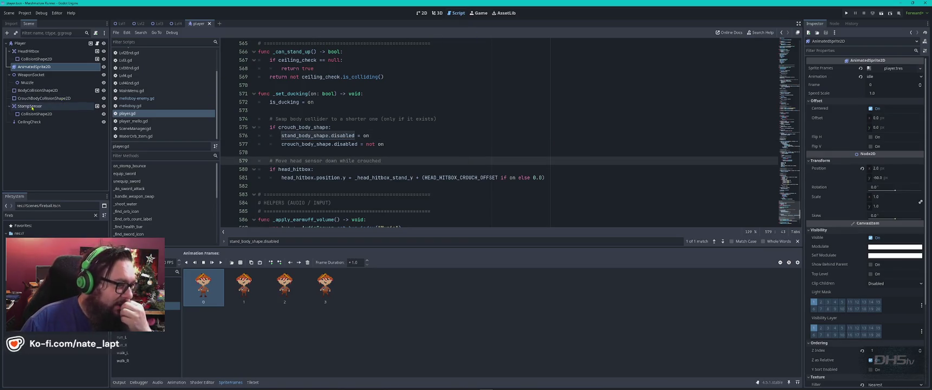
pyautogui.click(32, 105)
pyautogui.click(422, 13)
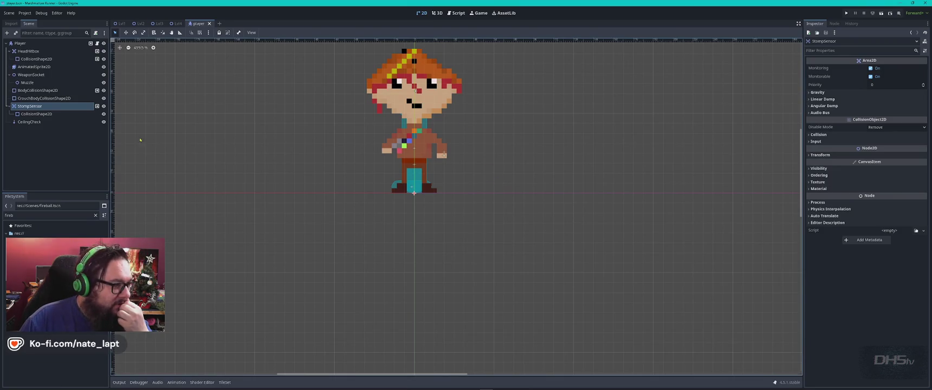
# - Hide the player sprite and shift the StompSensor's capsule shape down-right
pyautogui.click(104, 67)
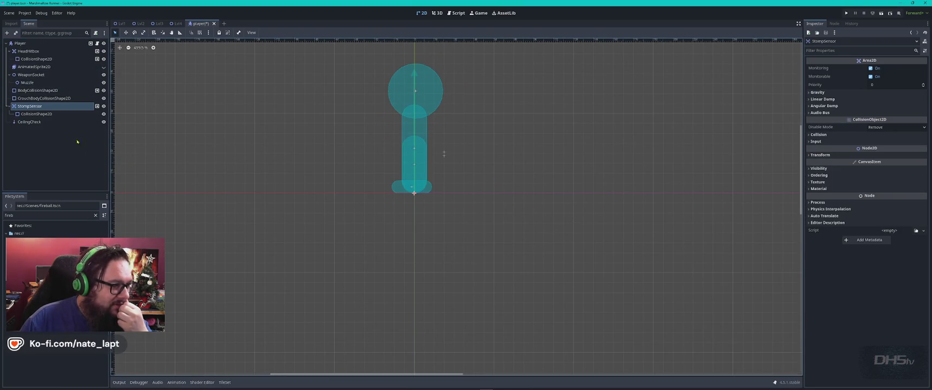
pyautogui.click(36, 113)
pyautogui.click(30, 106)
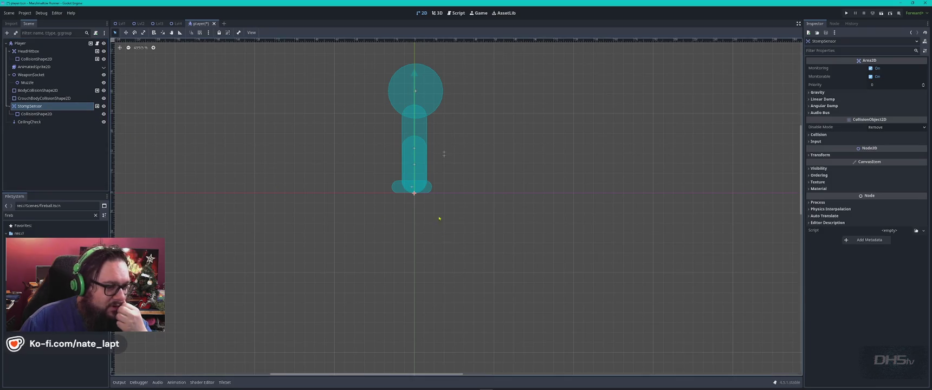
pyautogui.scroll(8, 428, 198)
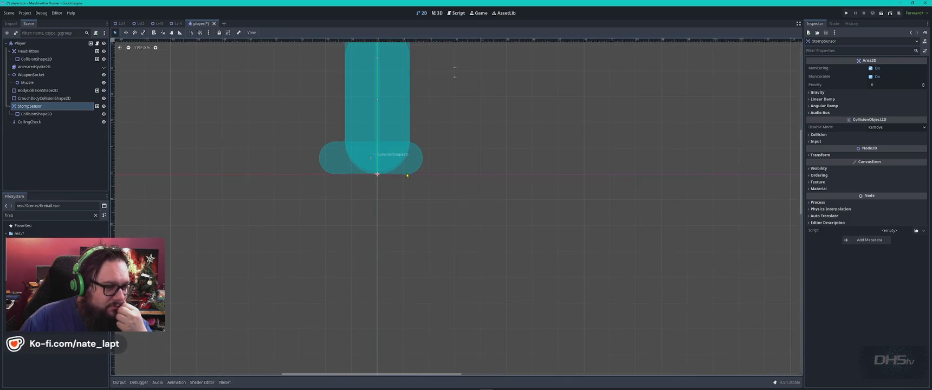
pyautogui.click(103, 106)
pyautogui.click(103, 106)
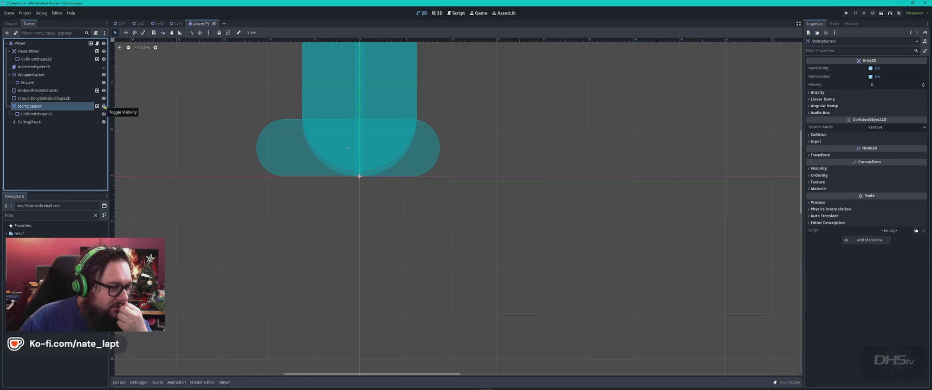
pyautogui.click(54, 115)
pyautogui.click(44, 106)
pyautogui.moveTo(303, 162); pyautogui.dragTo(295, 158)
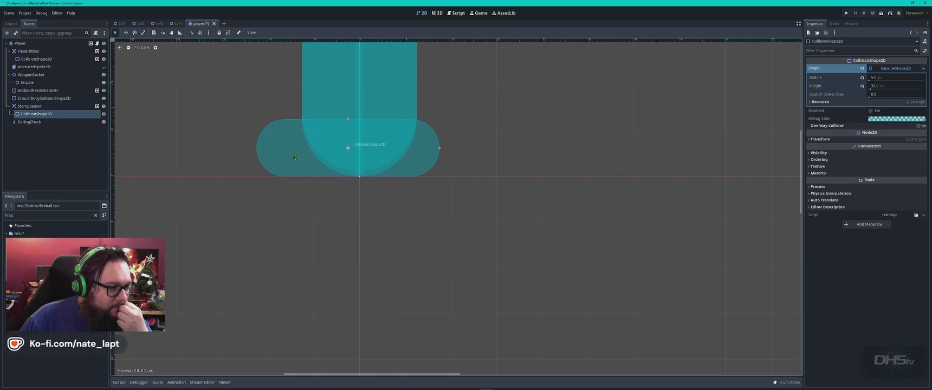
# - Shorten the standing BodyCollisionShape2D capsule to height 66 and recentre it
pyautogui.click(382, 115)
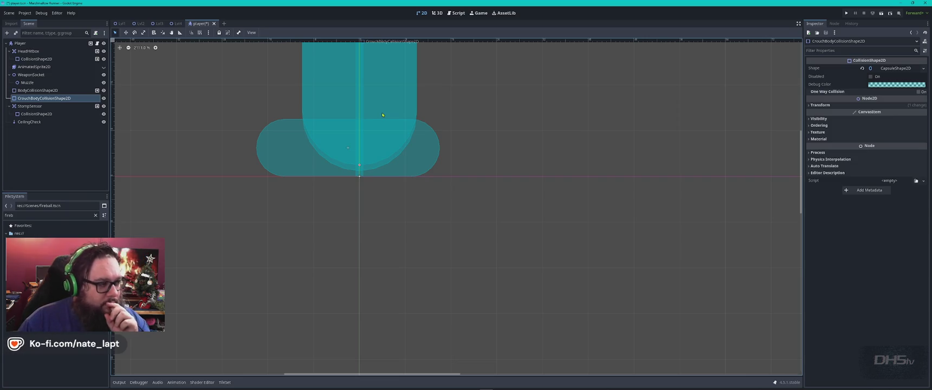
pyautogui.click(38, 90)
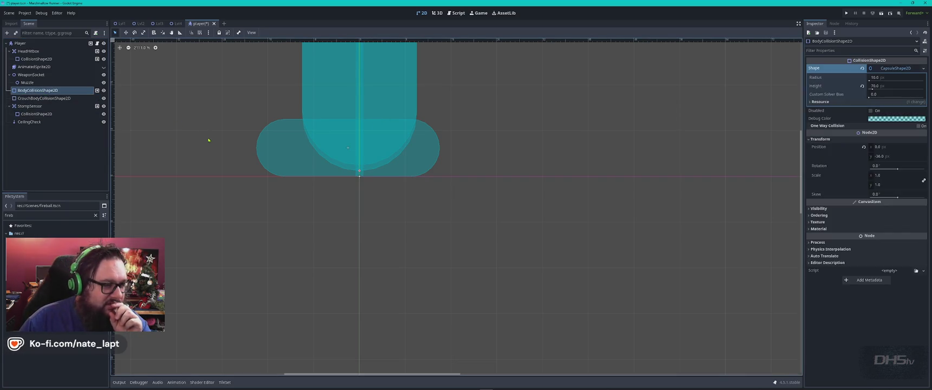
pyautogui.press('Up')
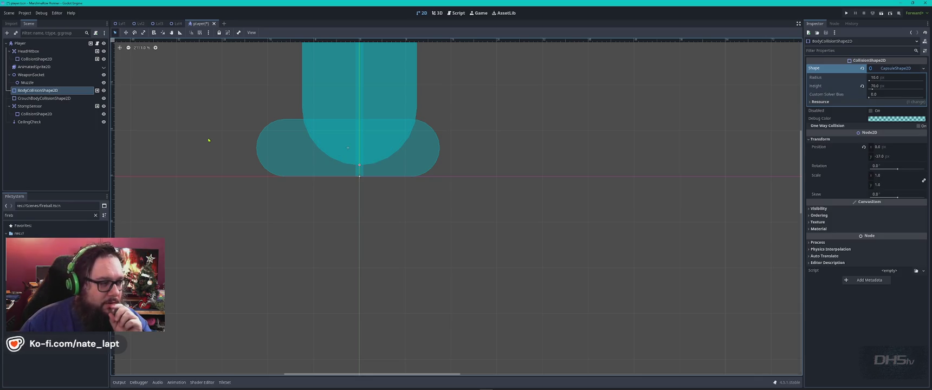
pyautogui.scroll(-4, 426, 150)
pyautogui.scroll(5, 460, 188)
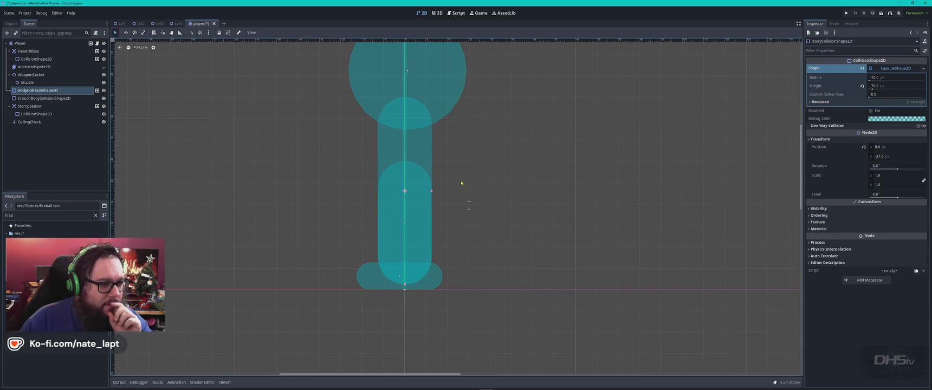
pyautogui.moveTo(424, 150); pyautogui.dragTo(486, 150)
pyautogui.moveTo(466, 287); pyautogui.dragTo(467, 281)
pyautogui.moveTo(466, 194)
pyautogui.mouseDown()
pyautogui.moveTo(409, 190)
pyautogui.moveTo(413, 259)
pyautogui.mouseUp()
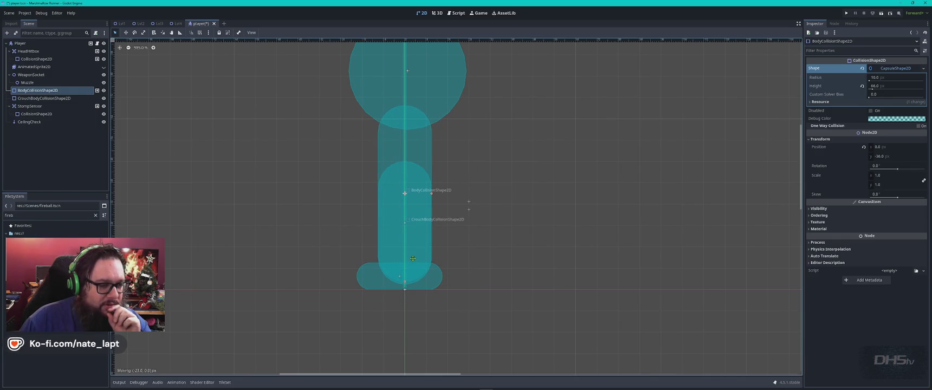
pyautogui.moveTo(413, 258); pyautogui.dragTo(413, 256)
# - Nudge the CrouchBodyCollisionShape2D up one unit
pyautogui.click(44, 98)
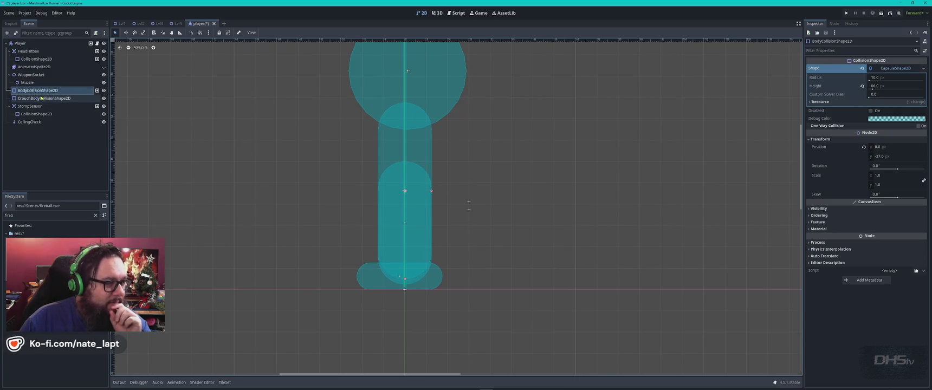
pyautogui.press('Up')
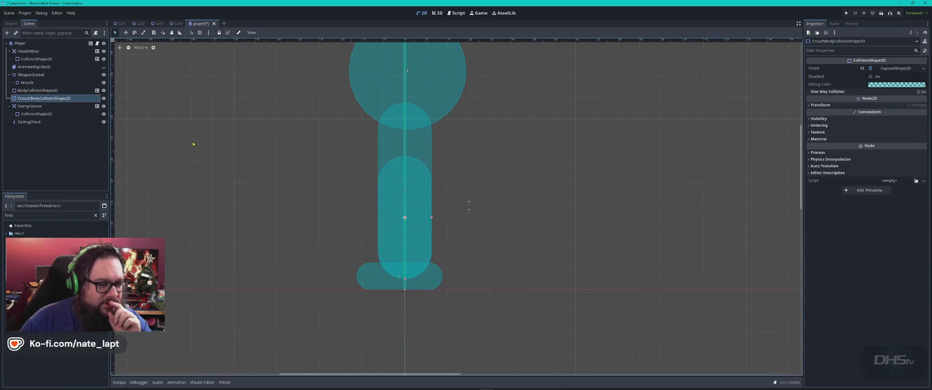
pyautogui.click(194, 157)
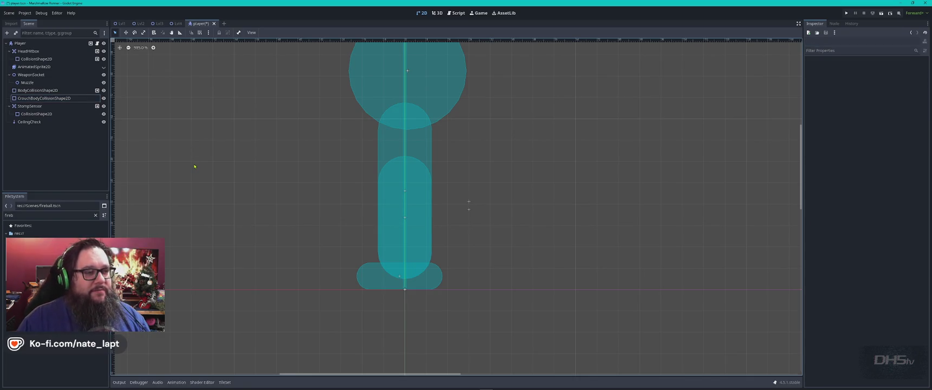
# - Check the CeilingCheck raycast settings, make the sprite visible again, and save the player scene
pyautogui.scroll(5, 260, 216)
pyautogui.hscroll(4, 260, 217)
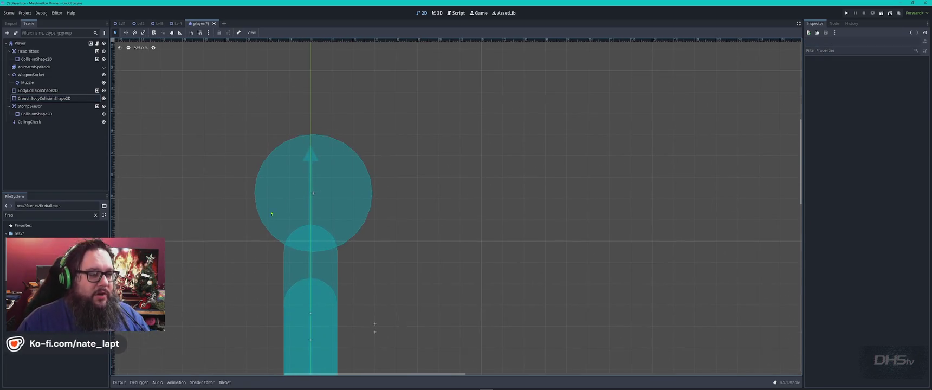
pyautogui.click(29, 122)
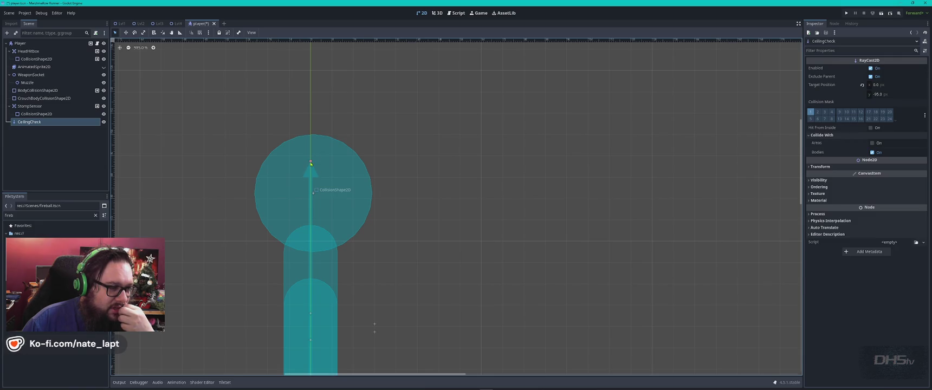
pyautogui.click(501, 184)
pyautogui.scroll(-1, 460, 235)
pyautogui.scroll(-3, 446, 254)
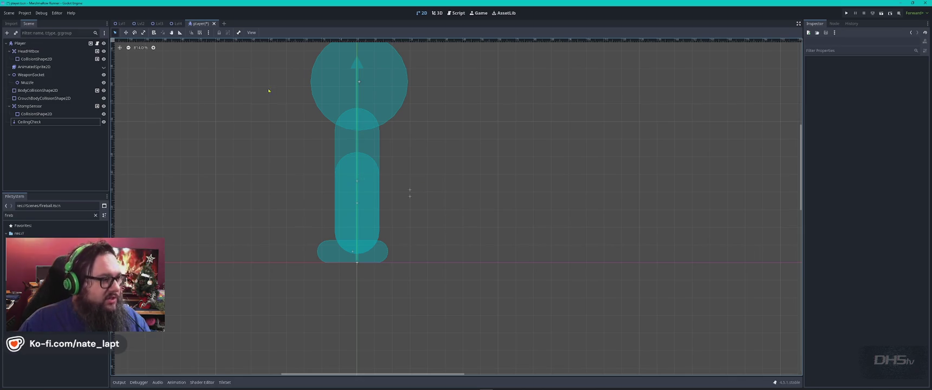
pyautogui.click(104, 67)
pyautogui.hotkey('ctrl', 's')
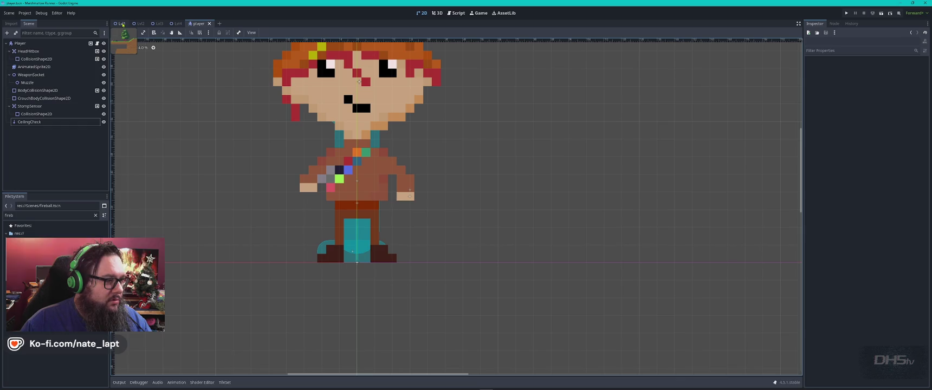
# - Run the game from the main menu, play the level briefly, then stop it
pyautogui.click(455, 12)
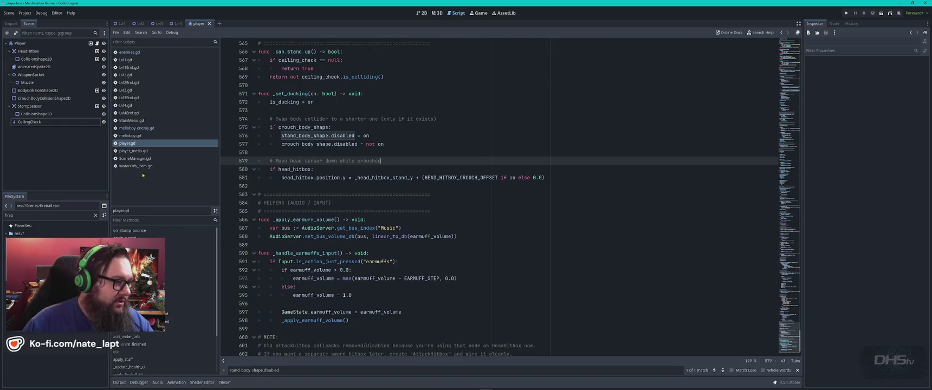
pyautogui.click(130, 120)
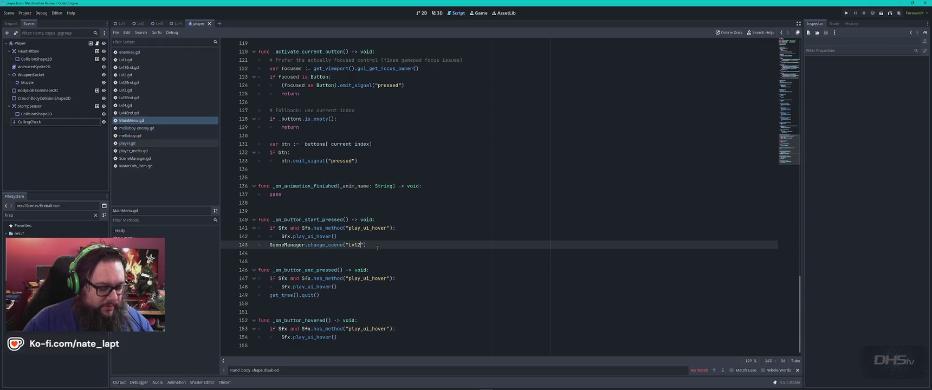
pyautogui.press('F5')
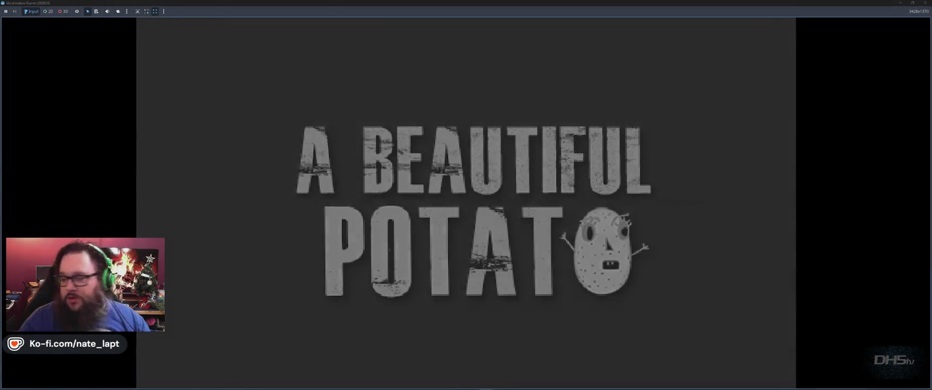
pyautogui.press('Return')
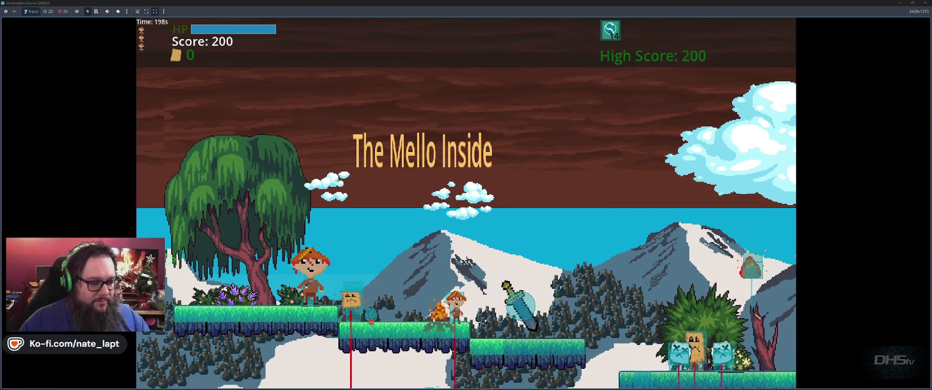
pyautogui.press('space')
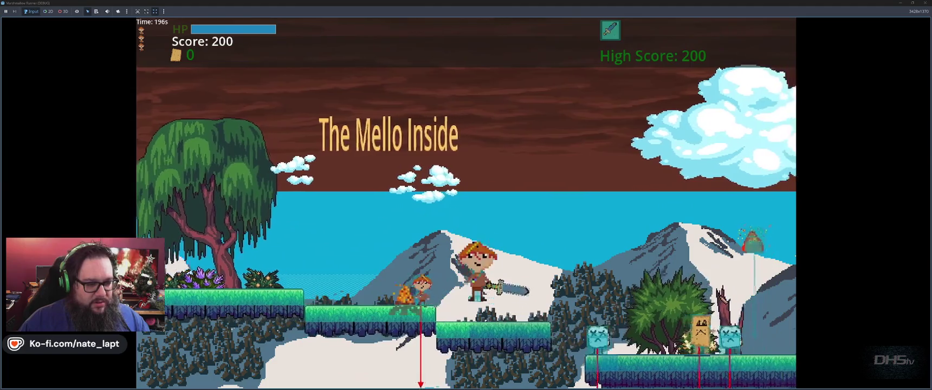
pyautogui.press('Left')
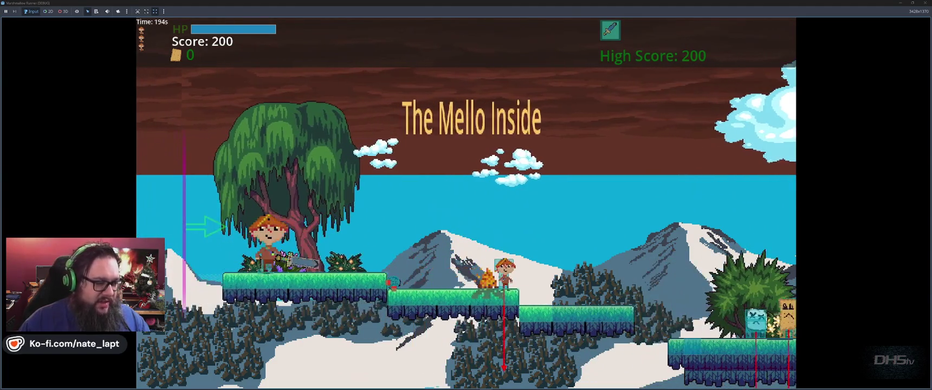
pyautogui.press('Right')
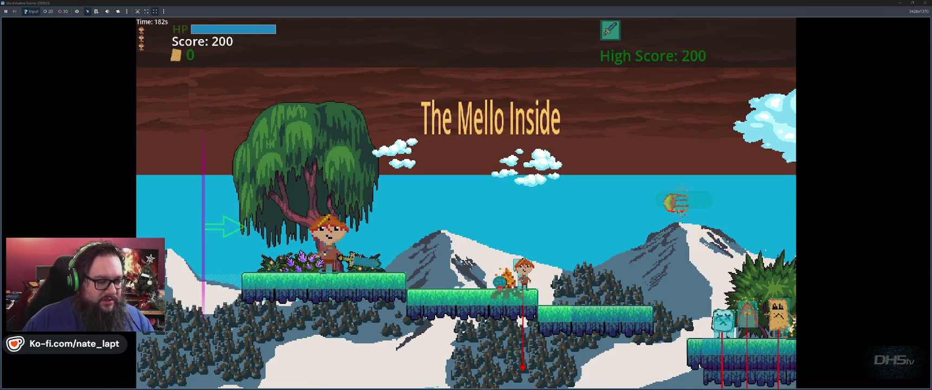
pyautogui.press('F8')
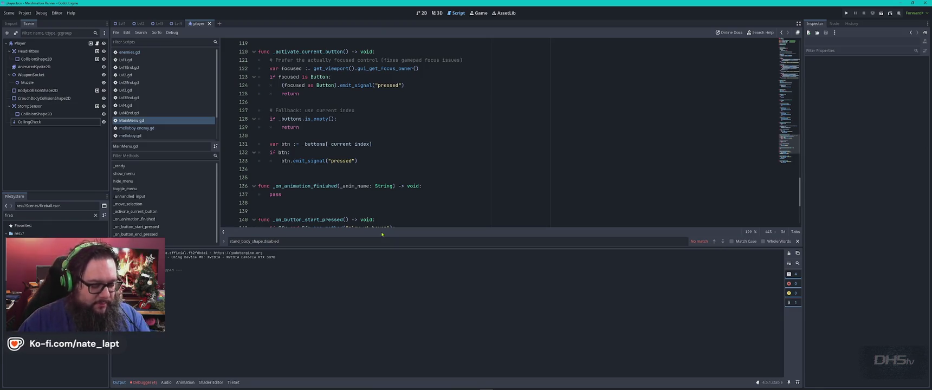
# - Relaunch and start the game, stop it again, and switch to the ChatGPT browser window
pyautogui.press('F5')
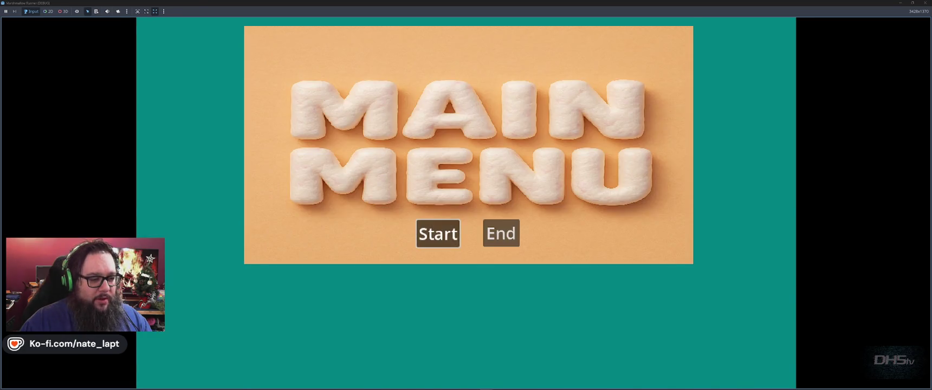
pyautogui.press('Return')
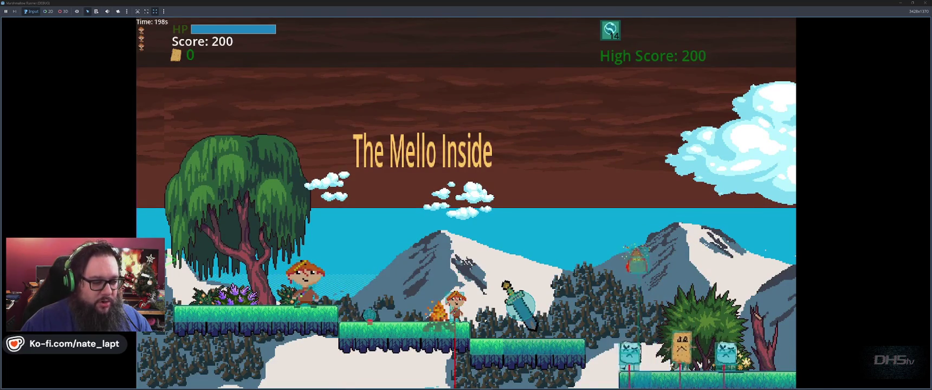
pyautogui.press('F8')
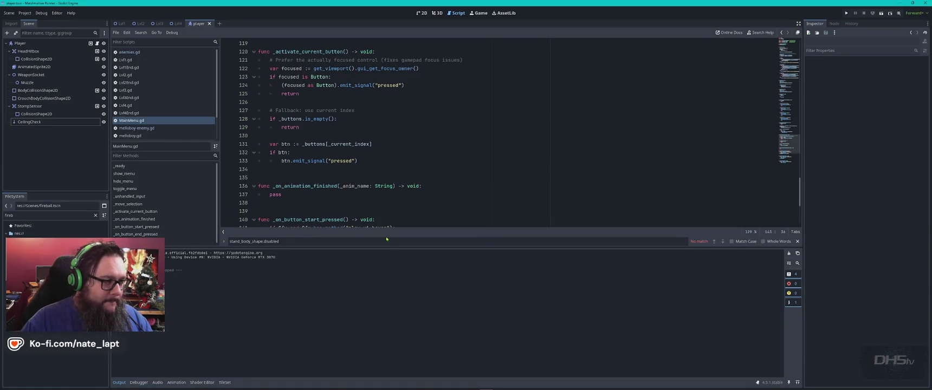
pyautogui.hotkey('alt', 'Tab')
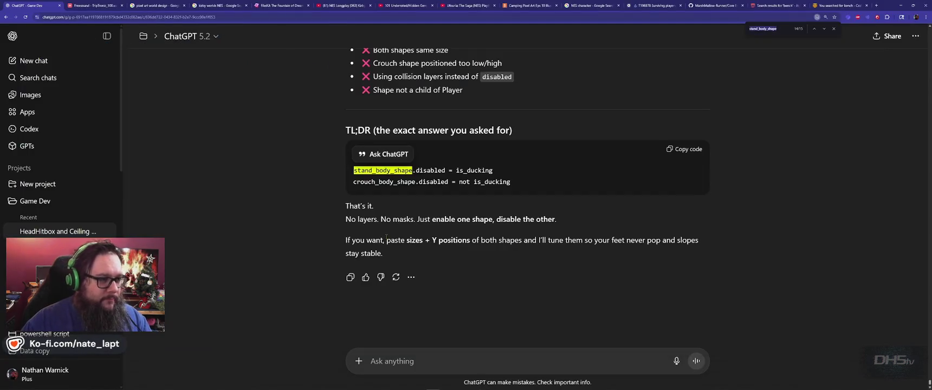
# - In the Game Dev project, ask where the code forces a ducking player into standing attack animations
pyautogui.click(35, 201)
pyautogui.write('wher')
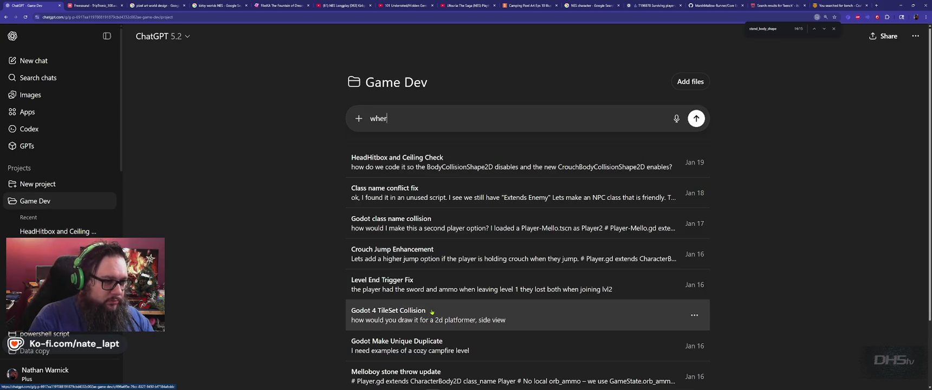
pyautogui.write('e in my code,')
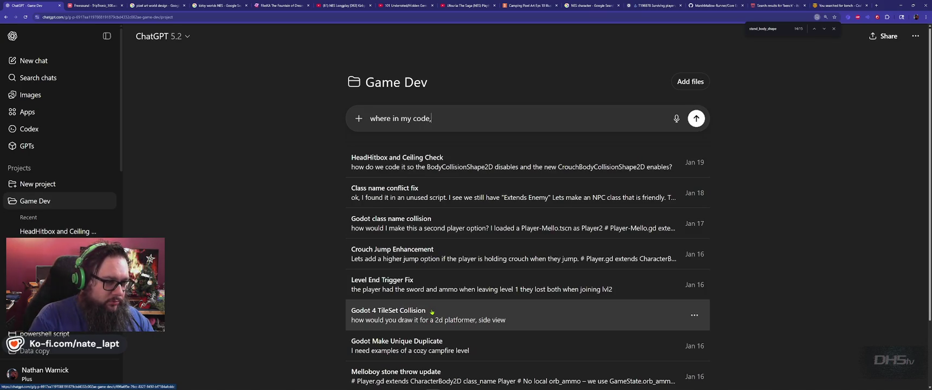
pyautogui.write(' does it force t')
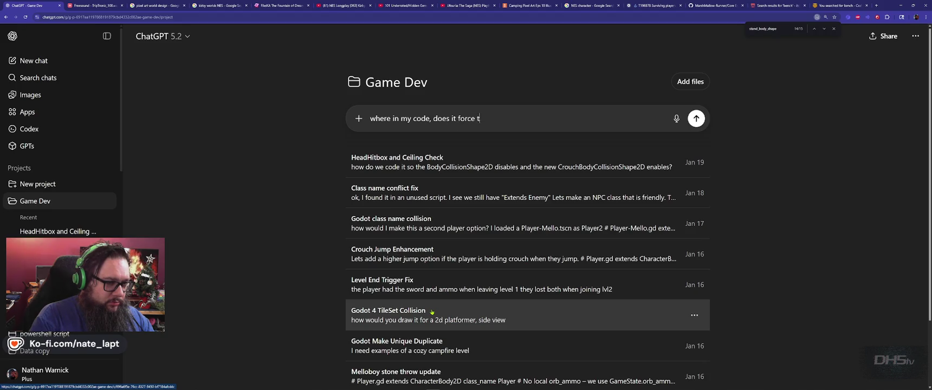
pyautogui.write('he player to stand to attack')
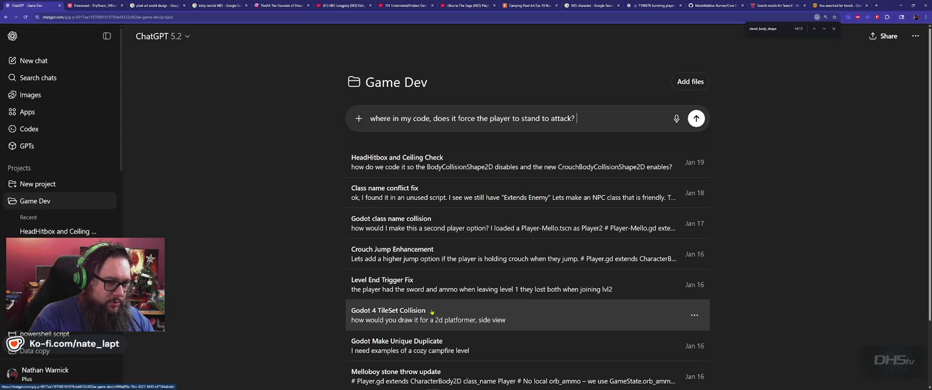
pyautogui.write('?')
pyautogui.hotkey('shift', 'Return')
pyautogui.hotkey('shift', 'Return')
pyautogui.write('If the player is ducking')
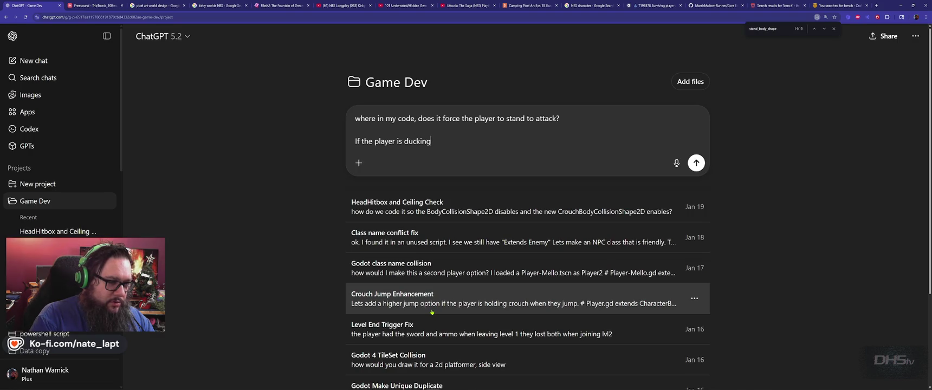
pyautogui.write(" it's forcing the playe")
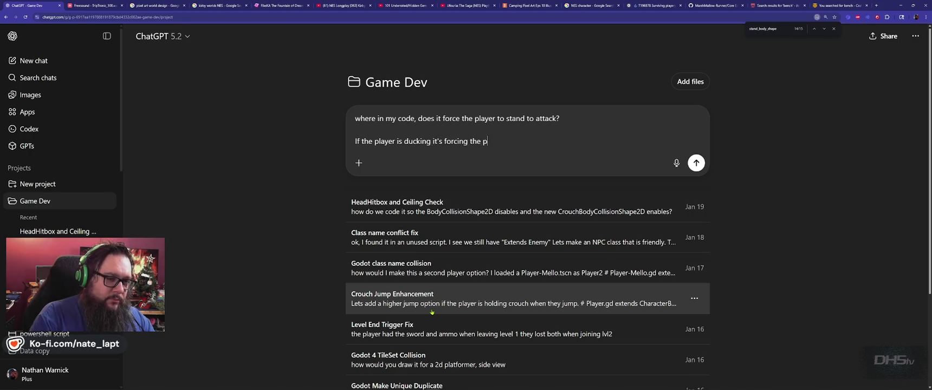
pyautogui.write('r into a sta')
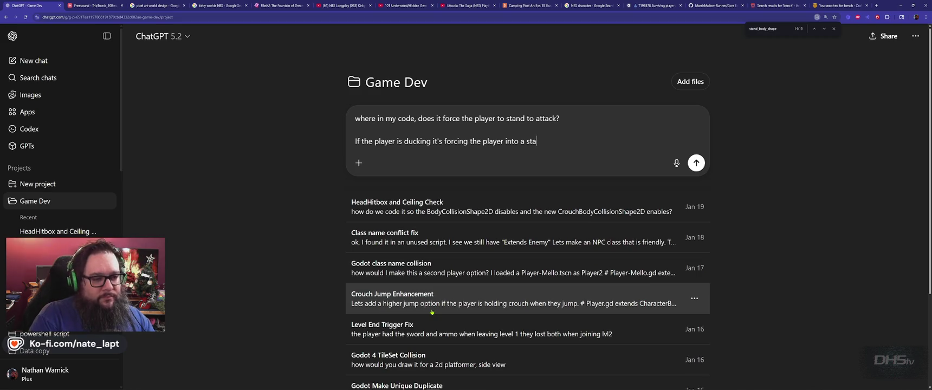
pyautogui.write('nding animations.')
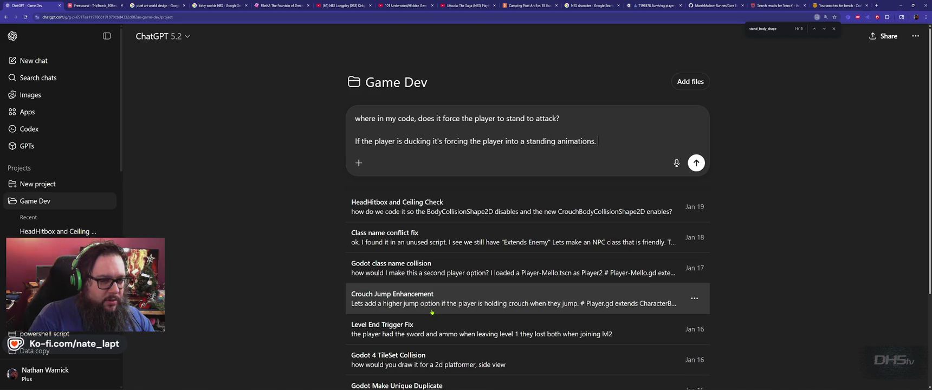
pyautogui.hotkey('alt', 'Tab')
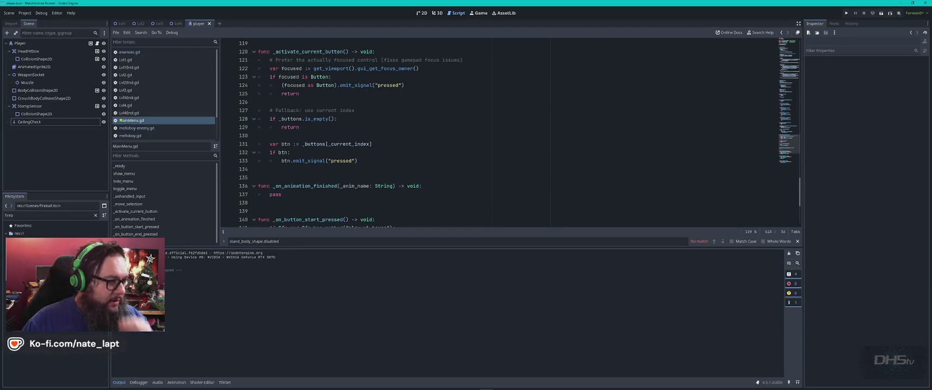
# - In player.gd, find attack1, comment out line 496's attack animation, and run the game
pyautogui.scroll(-2, 128, 128)
pyautogui.click(127, 120)
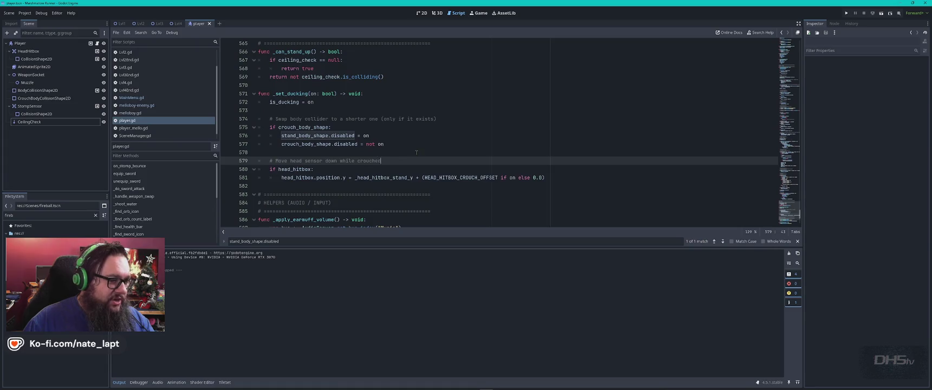
pyautogui.hotkey('ctrl', 'f')
pyautogui.write('attack')
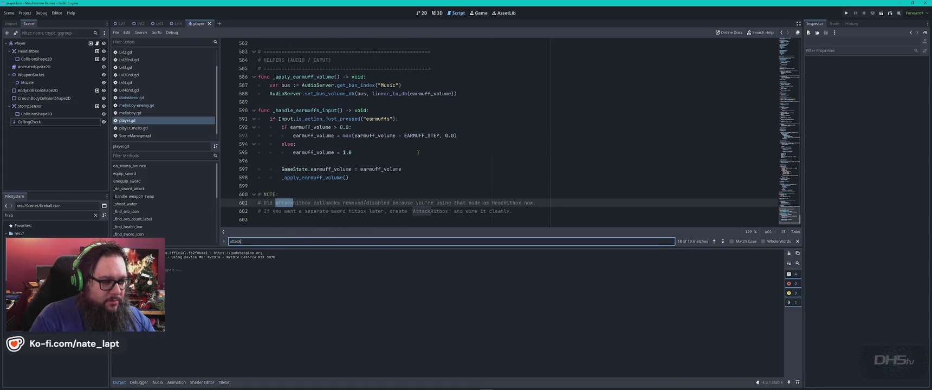
pyautogui.write('1')
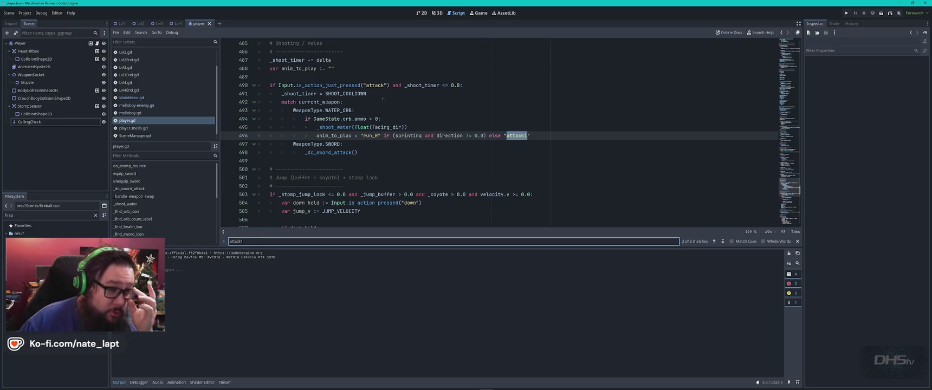
pyautogui.click(377, 85)
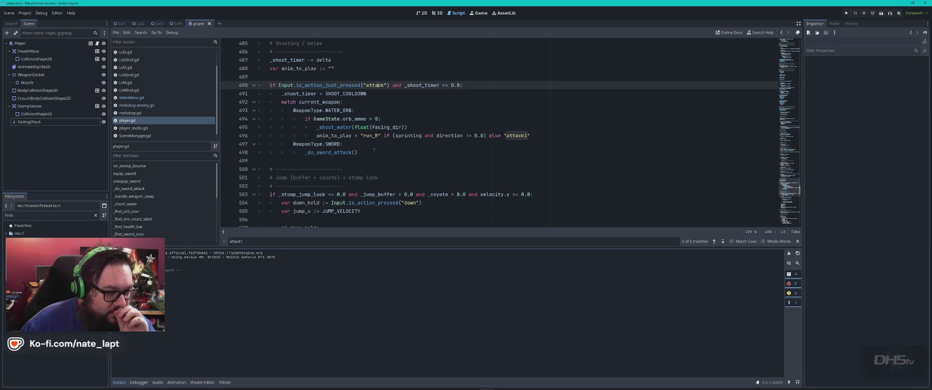
pyautogui.click(347, 136)
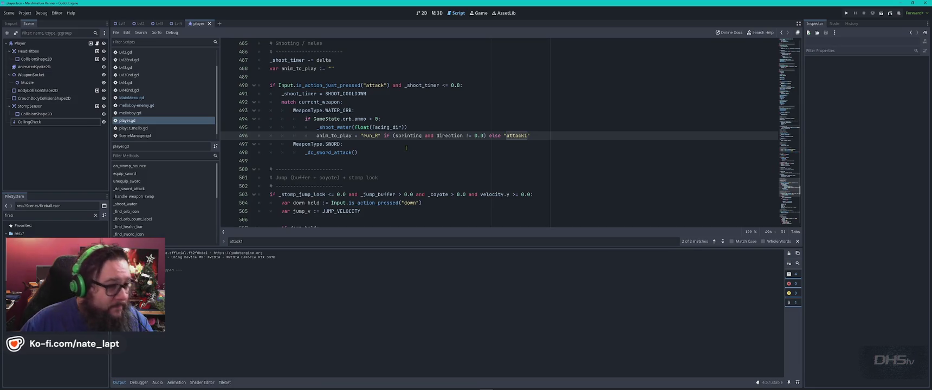
pyautogui.hotkey('ctrl', 'k')
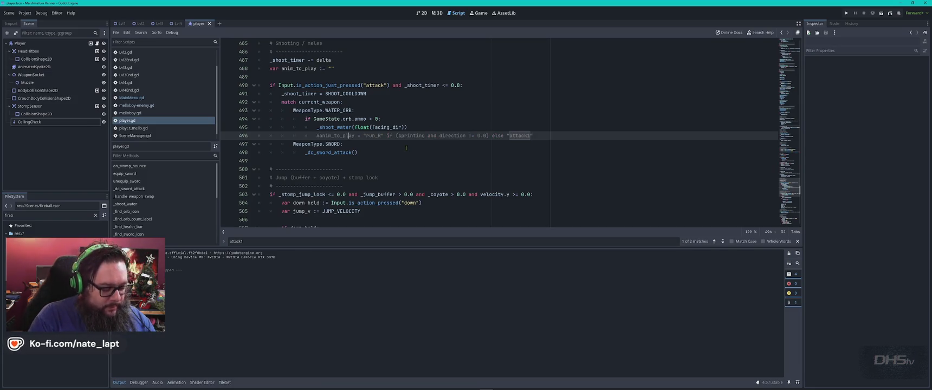
pyautogui.press('F5')
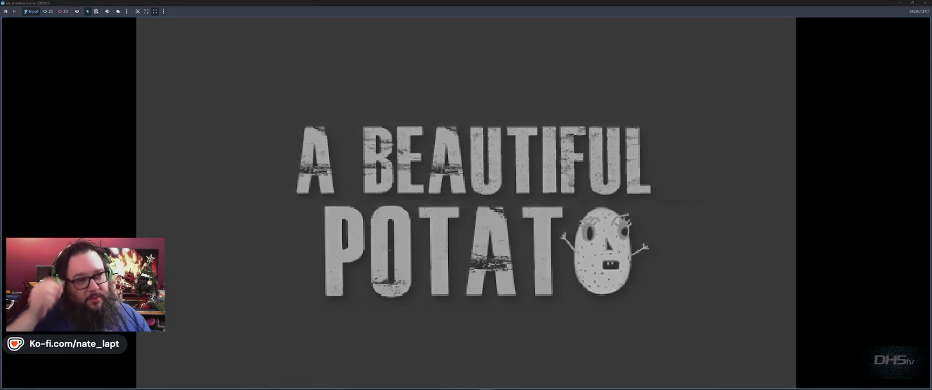
# - Start the game, grab the sword, and slash enemies with x to reach score 250, then stop
pyautogui.press('Return')
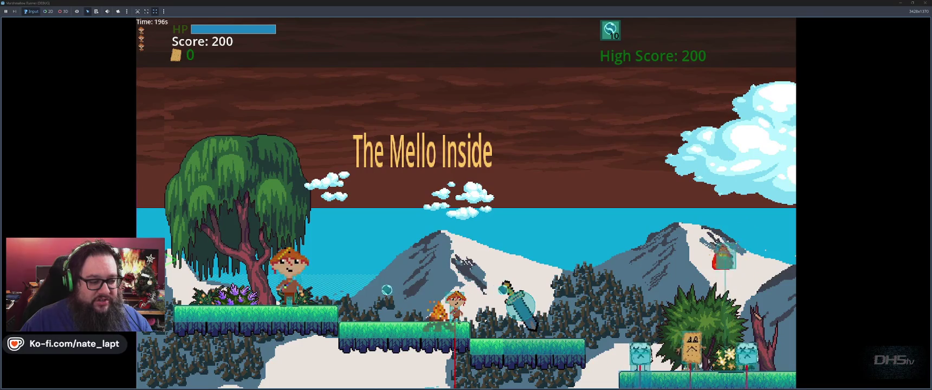
pyautogui.press('Right')
pyautogui.press('space')
pyautogui.press('Right')
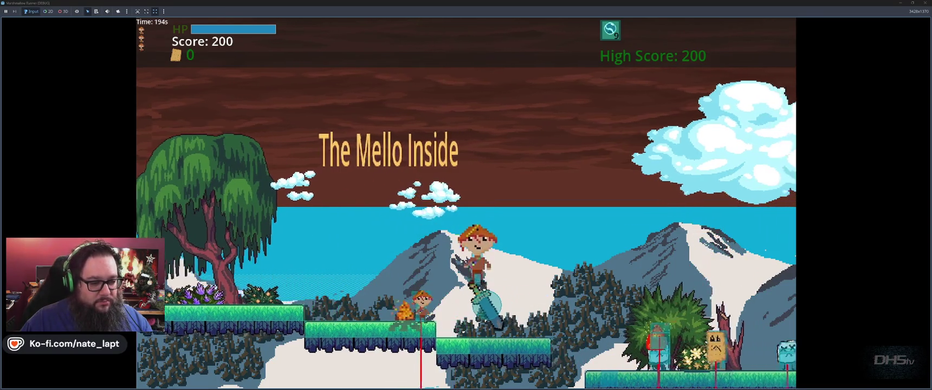
pyautogui.press('x')
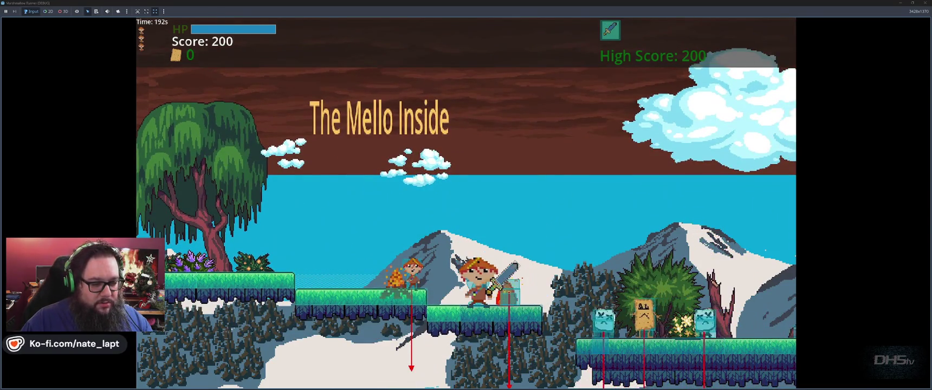
pyautogui.press('x')
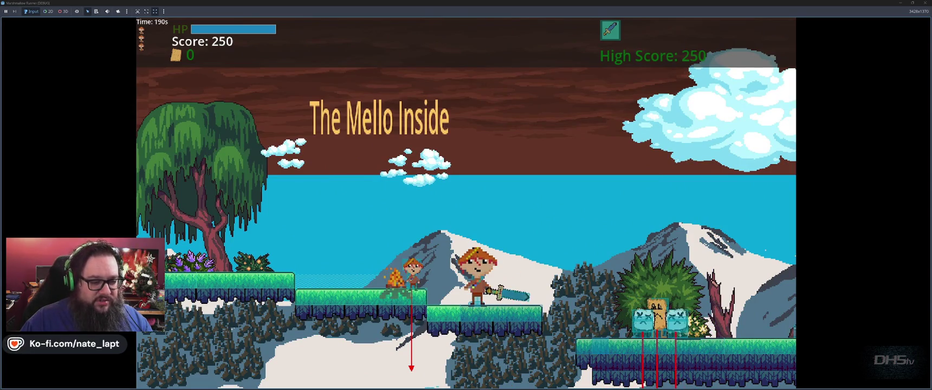
pyautogui.press('Right')
pyautogui.press('Left')
pyautogui.press('space')
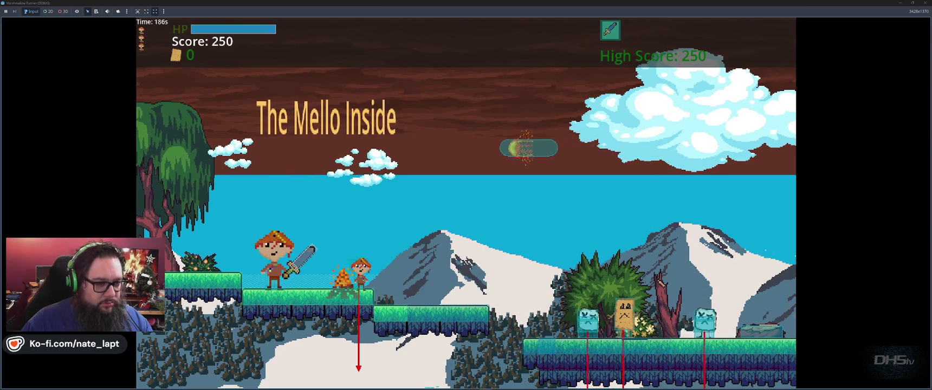
pyautogui.press('space')
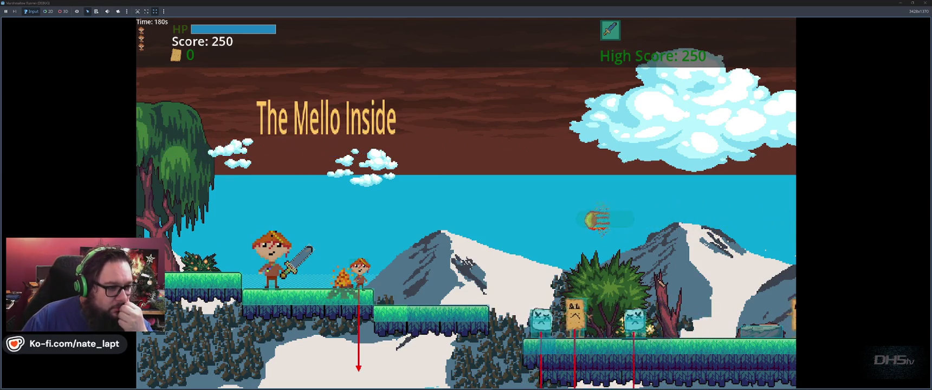
pyautogui.press('F8')
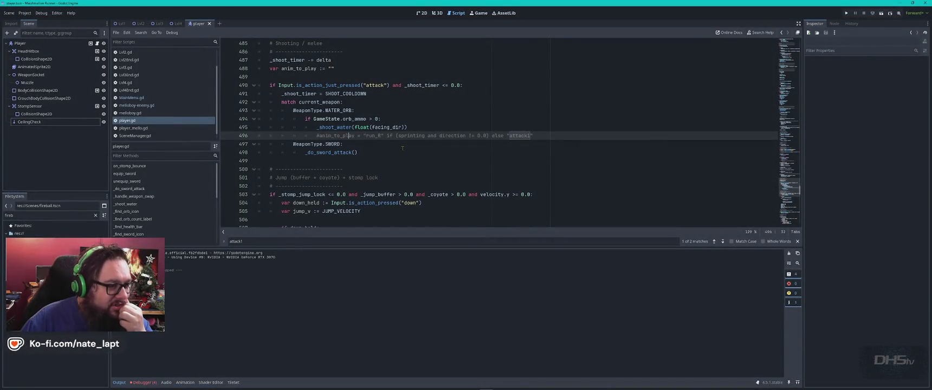
# - Inspect the HeadHitbox node's signals and group membership
pyautogui.click(405, 150)
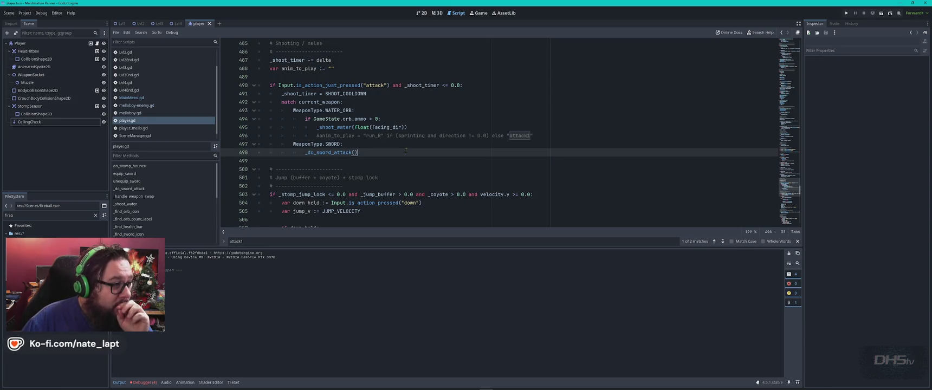
pyautogui.click(28, 51)
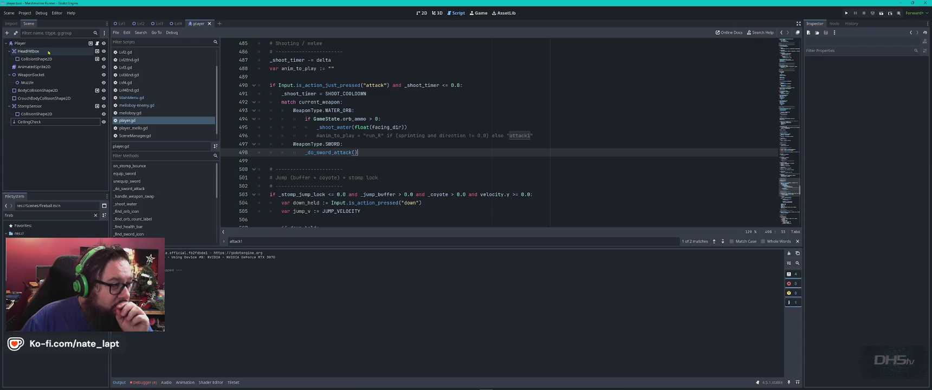
pyautogui.click(834, 24)
pyautogui.click(894, 33)
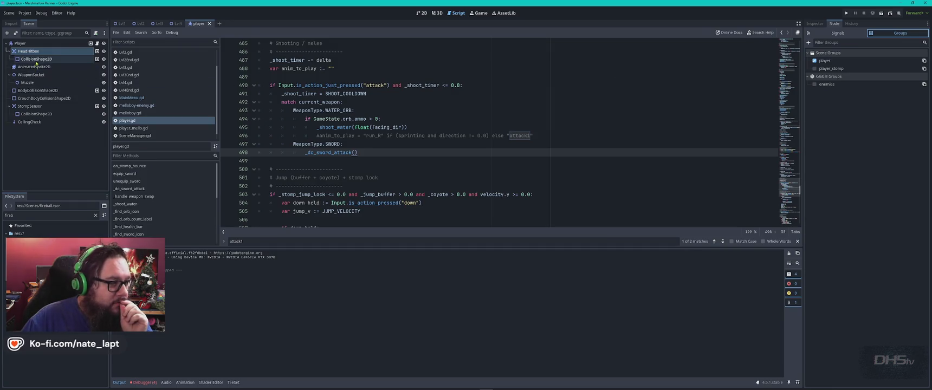
# - Add CrouchBodyCollisionShape2D to the 'player' group, then save and run the game
pyautogui.click(54, 91)
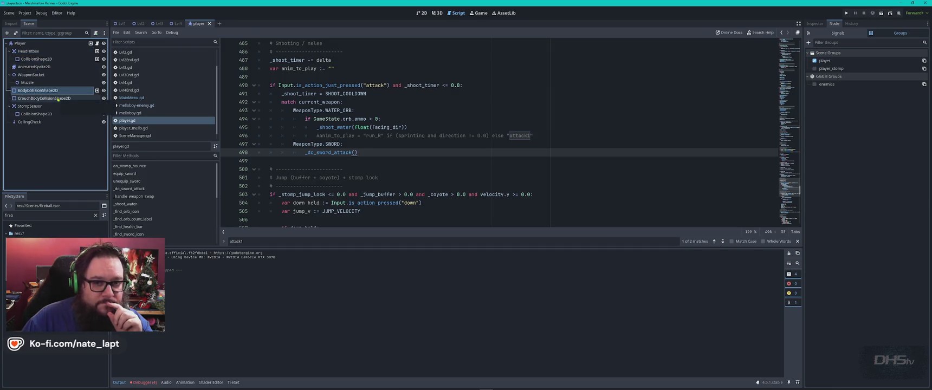
pyautogui.click(57, 98)
pyautogui.click(814, 61)
pyautogui.press('F5')
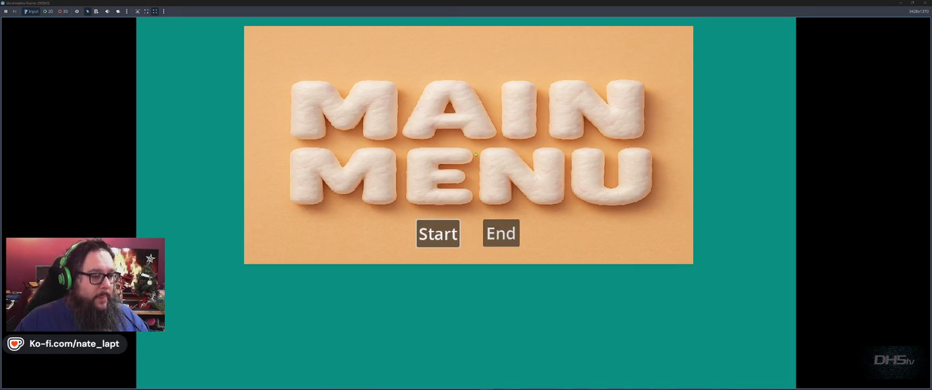
# - Start the level, walk the player left, then stop the test run at score 200
pyautogui.press('Return')
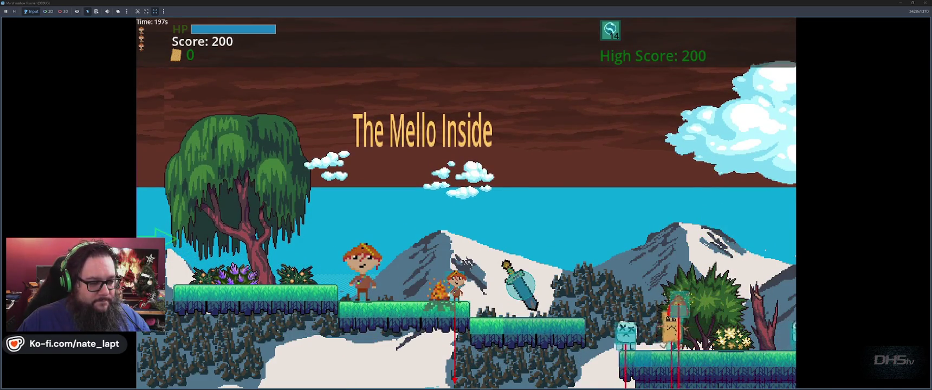
pyautogui.press('Left')
pyautogui.press('F8')
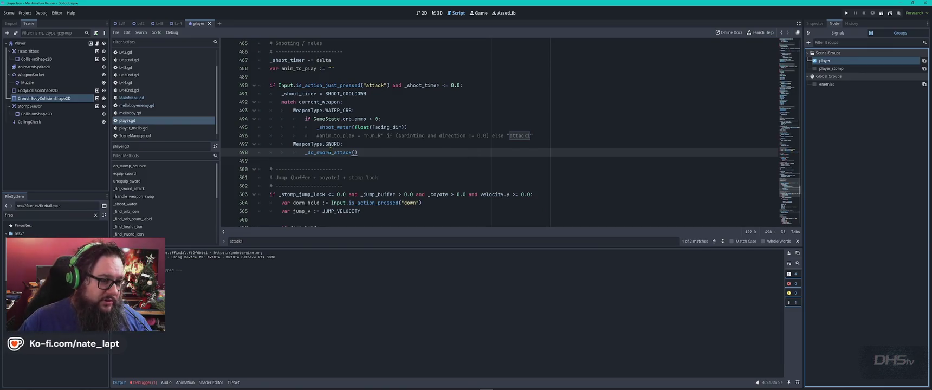
# - Search for _do_sword_attack to locate its definition and its call on line 498
pyautogui.doubleClick(330, 152)
pyautogui.hotkey('ctrl', 'f')
pyautogui.press('Return')
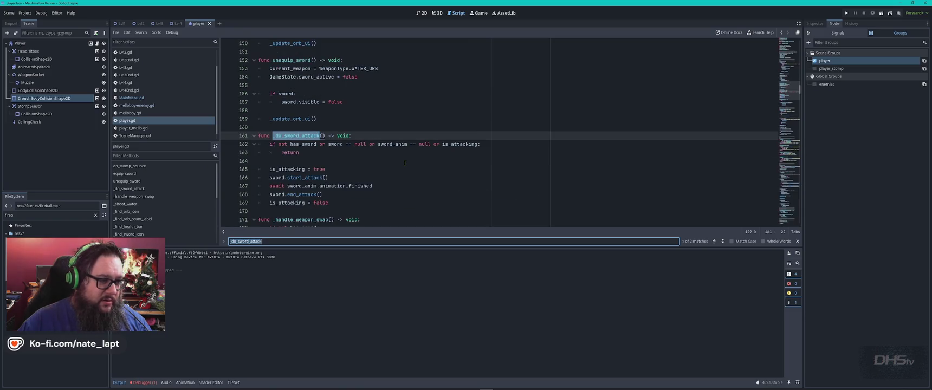
pyautogui.press('Return')
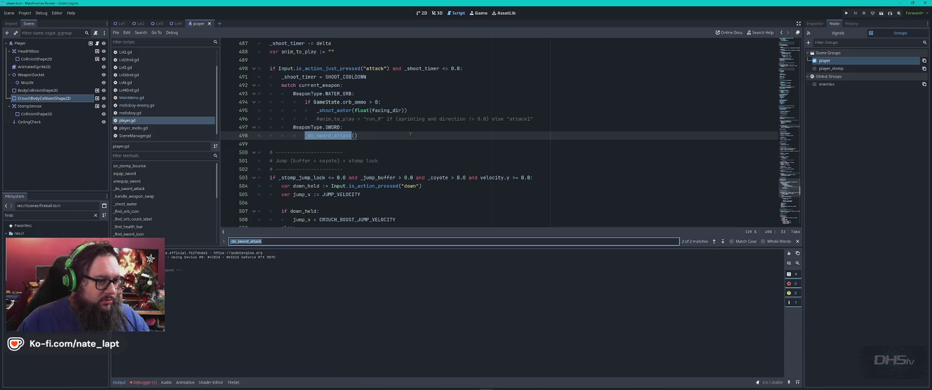
pyautogui.scroll(-4, 411, 135)
# - Search 'sword' and step through the declaration, equip_sword, line 131 instantiation, has_sword flag and unequip_sword
pyautogui.write('sword')
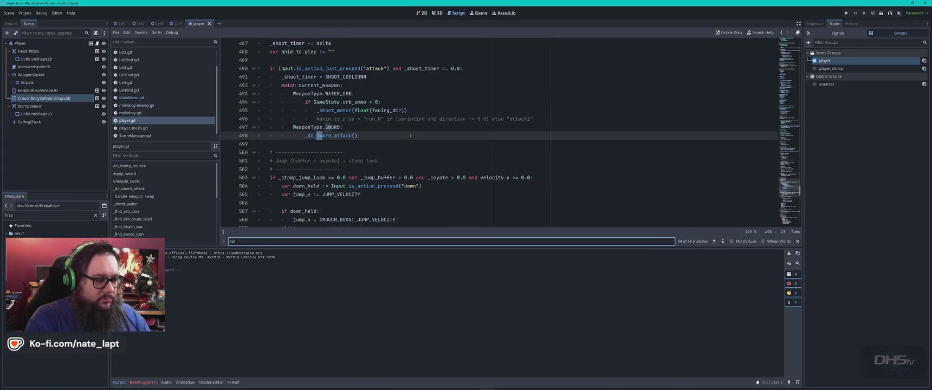
pyautogui.press('Return')
pyautogui.press('Return')
pyautogui.press('Return')
pyautogui.press('Return')
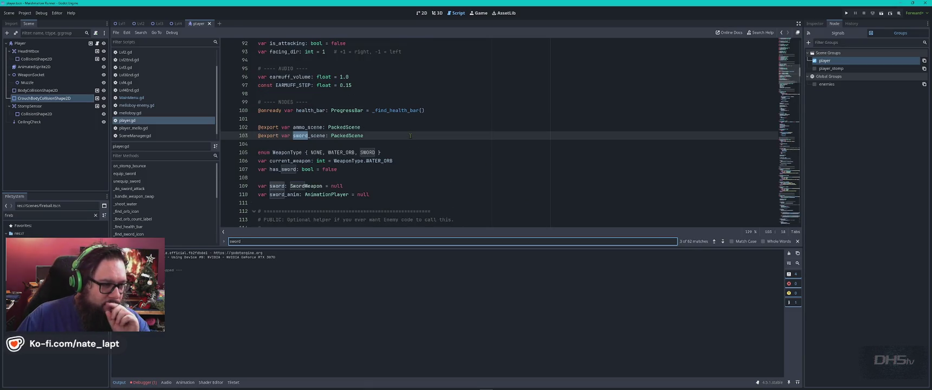
pyautogui.press('Return')
pyautogui.press('Return')
pyautogui.press('Return')
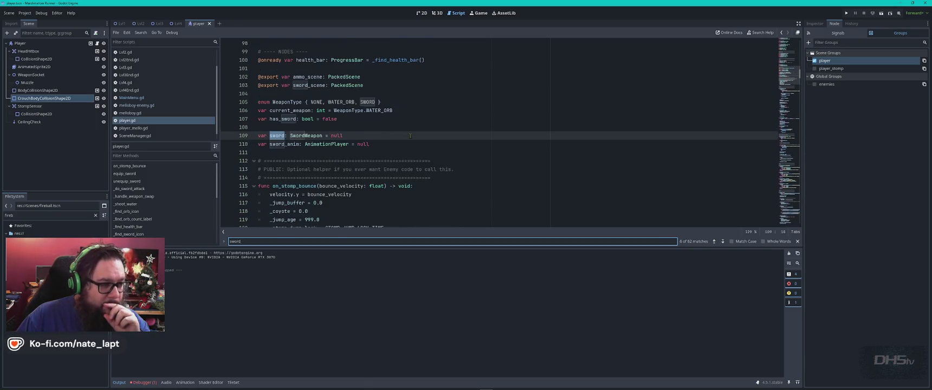
pyautogui.press('Return')
pyautogui.press('Return')
pyautogui.press('Return')
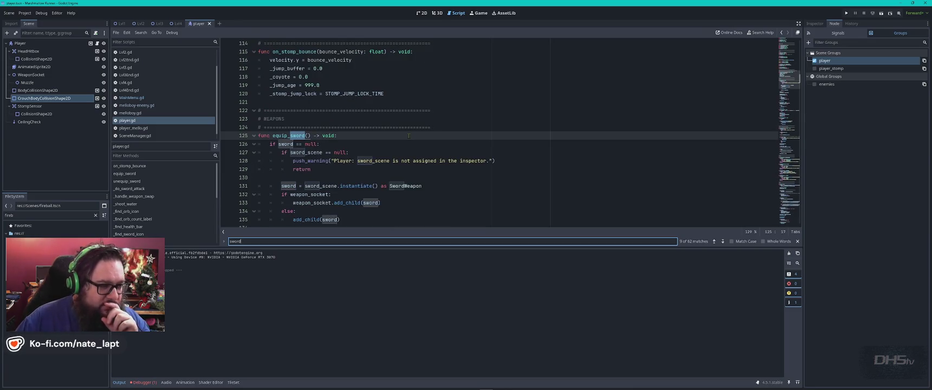
pyautogui.press('Return')
pyautogui.press('Return')
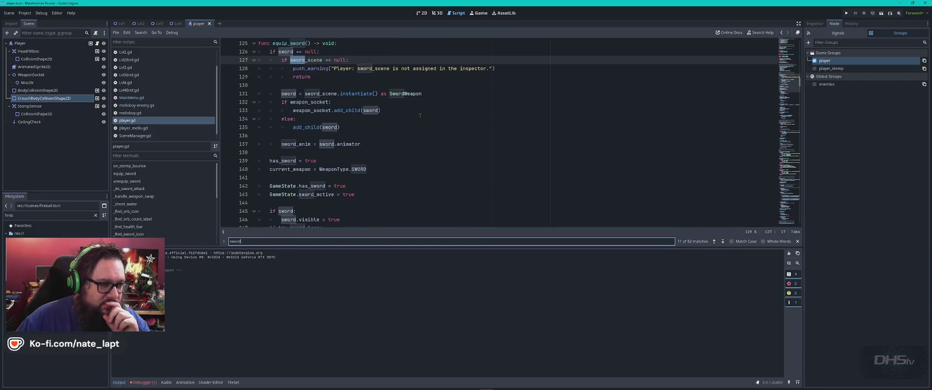
pyautogui.press('Return')
pyautogui.press('Return')
pyautogui.press('Return')
pyautogui.press('Return')
pyautogui.press('Return')
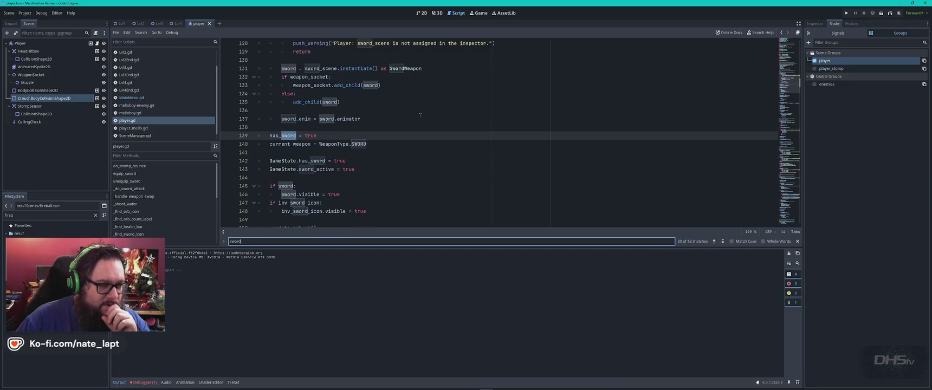
pyautogui.press('Return')
pyautogui.press('Return')
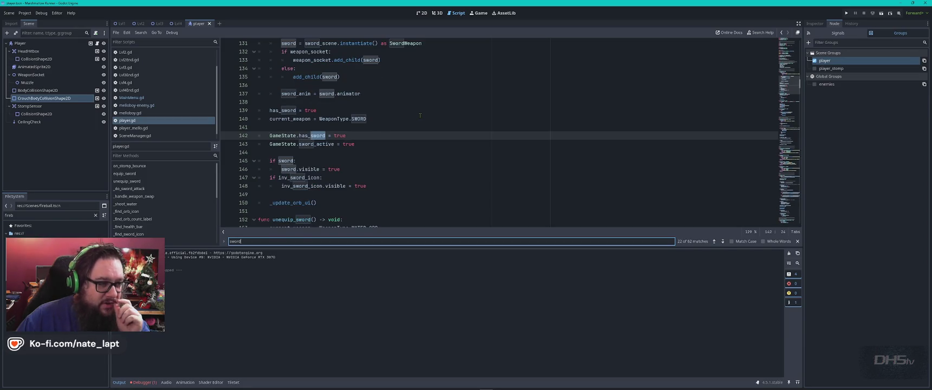
pyautogui.press('Return')
pyautogui.press('Return')
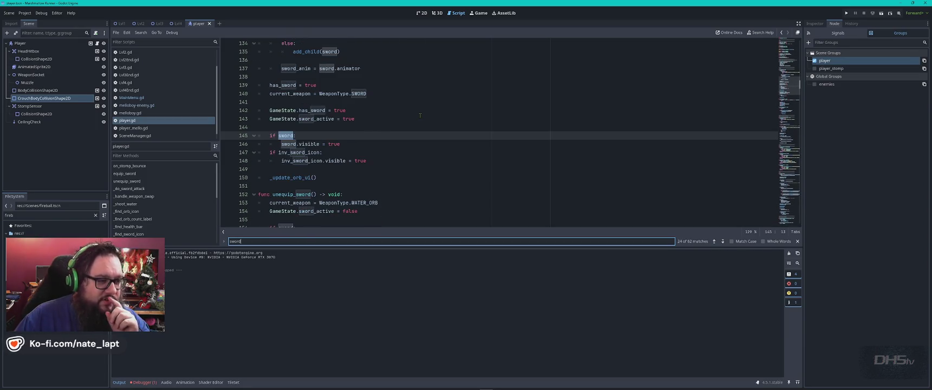
pyautogui.press('Return')
pyautogui.press('Return')
pyautogui.press('Return')
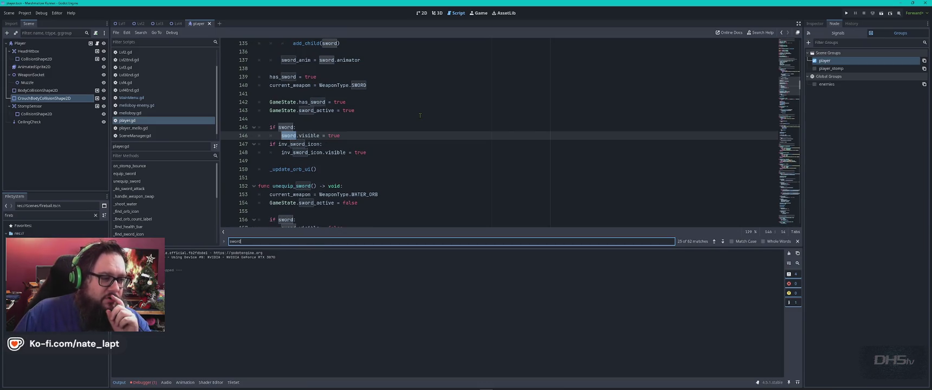
pyautogui.press('Return')
pyautogui.press('Return')
pyautogui.press('Return')
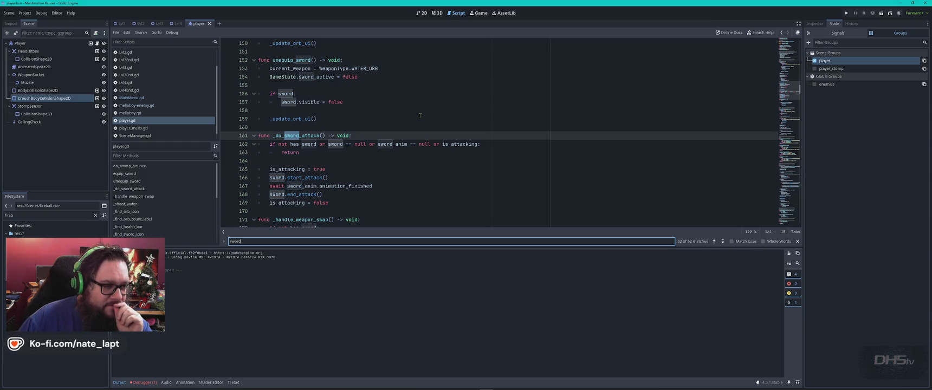
# - Continue through sword matches: start_attack, weapon swap, line 179 call, _find_sword_icon and line 296 icon setup
pyautogui.scroll(-2, 420, 115)
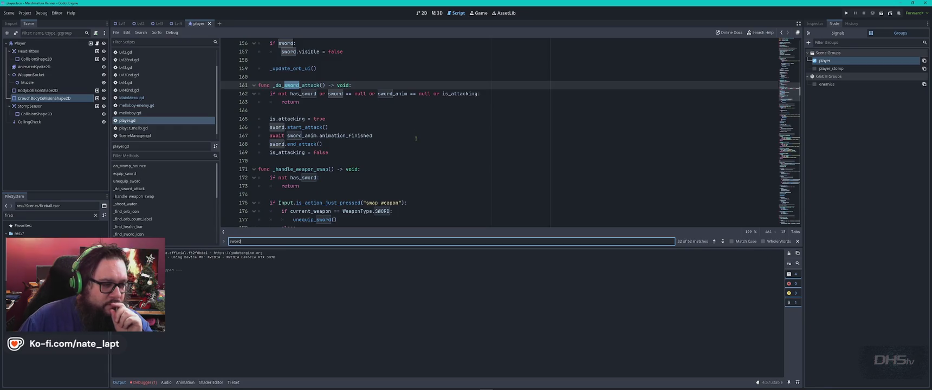
pyautogui.scroll(-3, 415, 139)
pyautogui.scroll(-3, 416, 139)
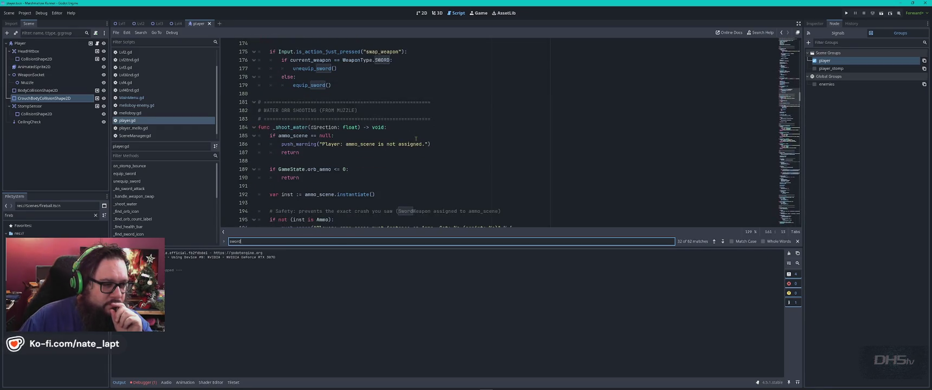
pyautogui.press('Return')
pyautogui.press('Return')
pyautogui.press('Return')
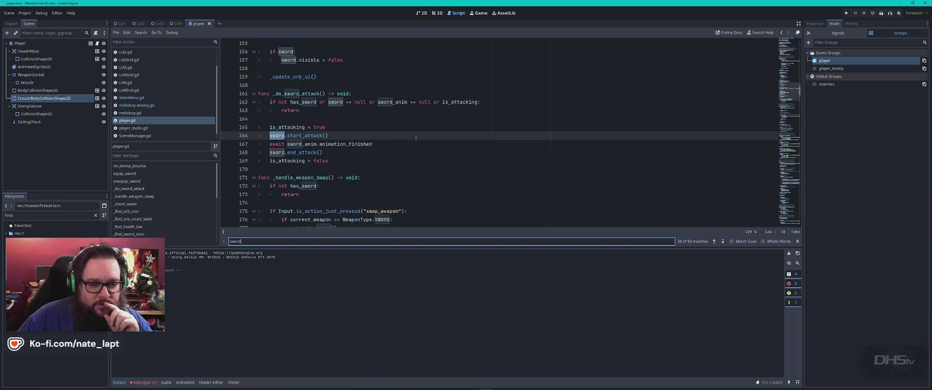
pyautogui.press('Return')
pyautogui.press('Return')
pyautogui.press('Return')
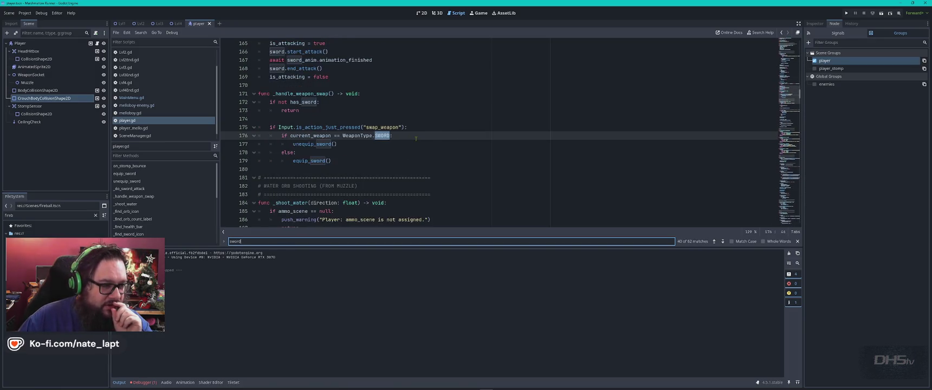
pyautogui.press('Return')
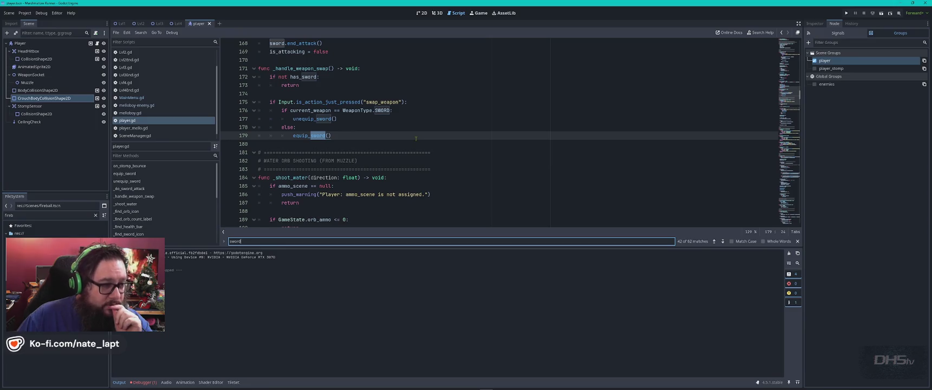
pyautogui.press('Return')
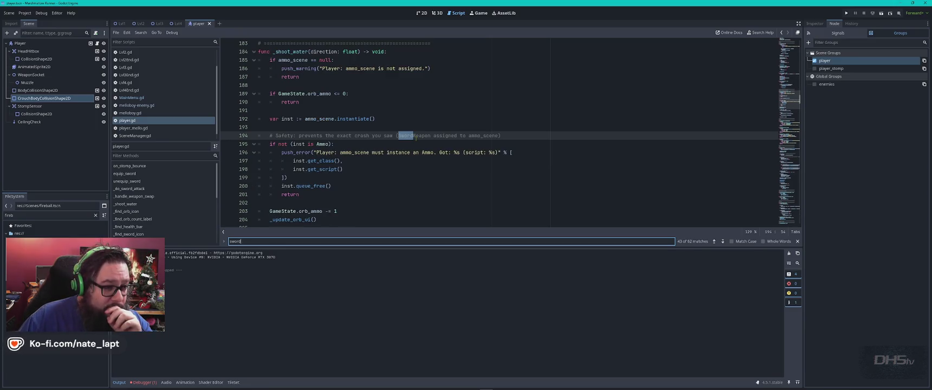
pyautogui.press('Return')
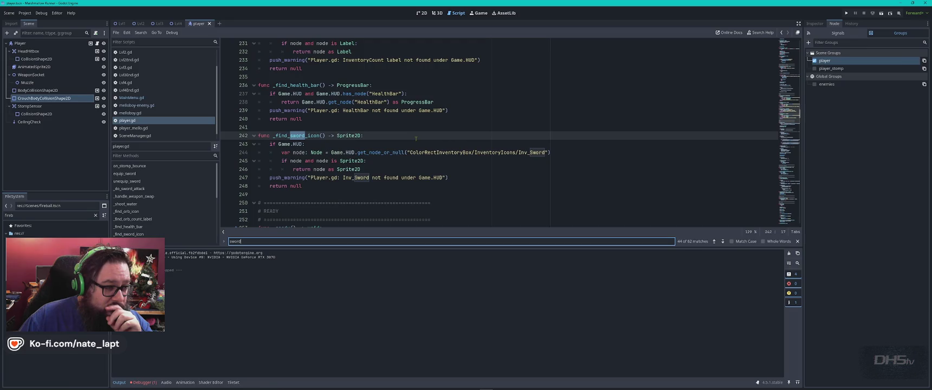
pyautogui.press('Return')
pyautogui.press('Return')
pyautogui.press('Return')
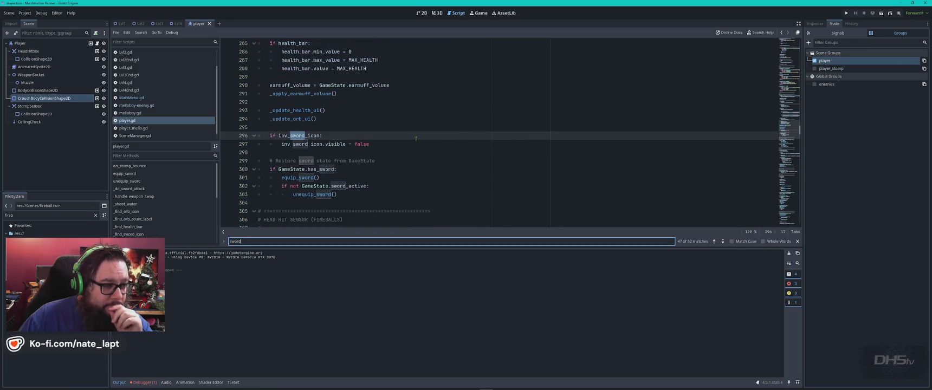